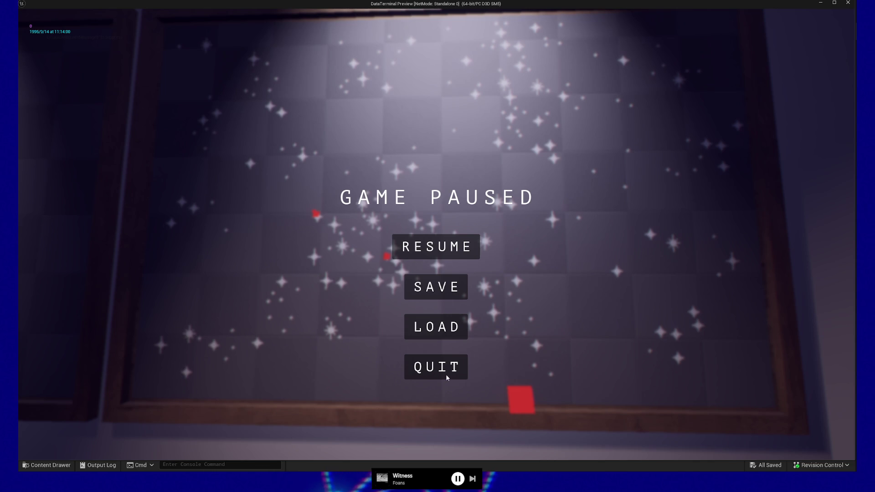
# - Resume the paused playtest from the pause menu
pyautogui.click(433, 246)
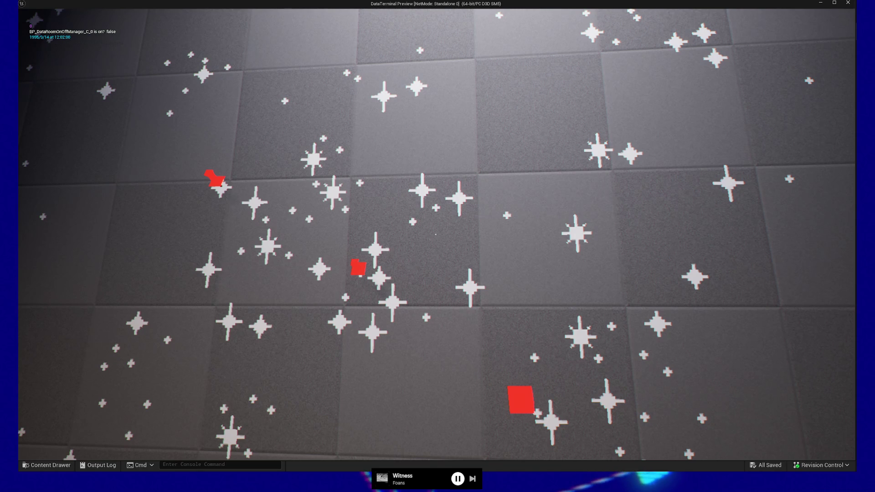
# - Back away to view the whole framed board, then approach a star to reveal its name label
pyautogui.press('s')
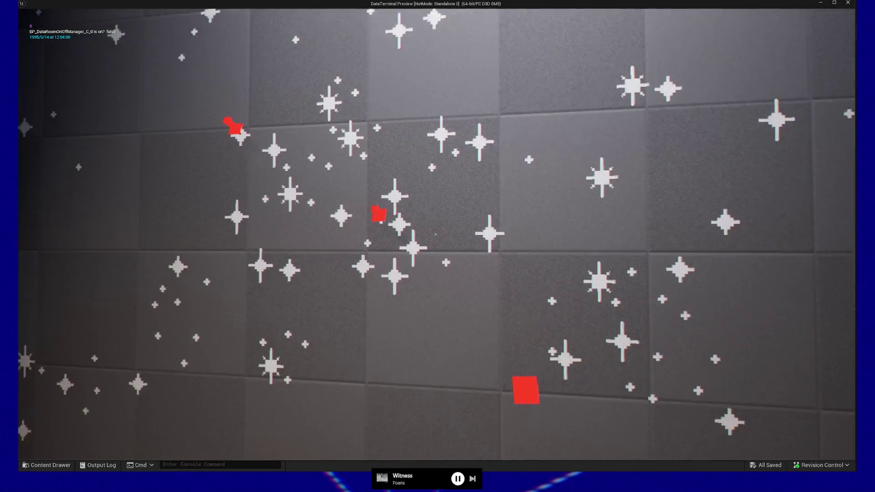
pyautogui.press('s')
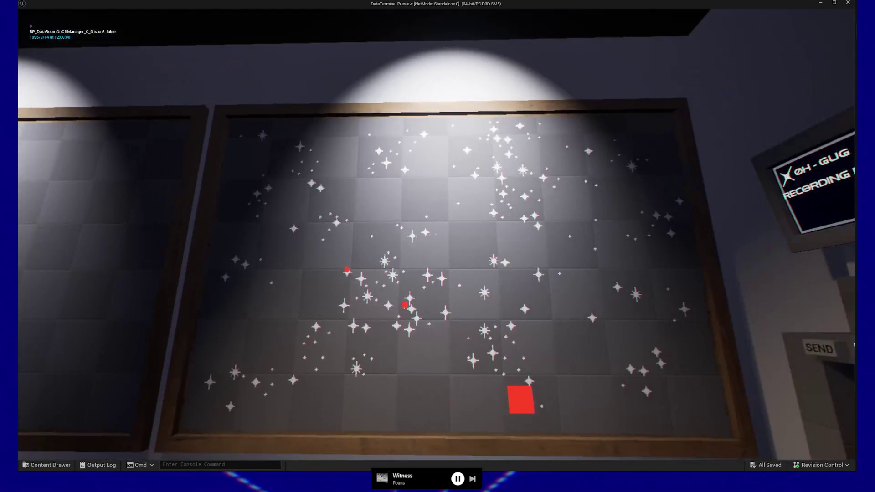
pyautogui.press('w')
pyautogui.press('w')
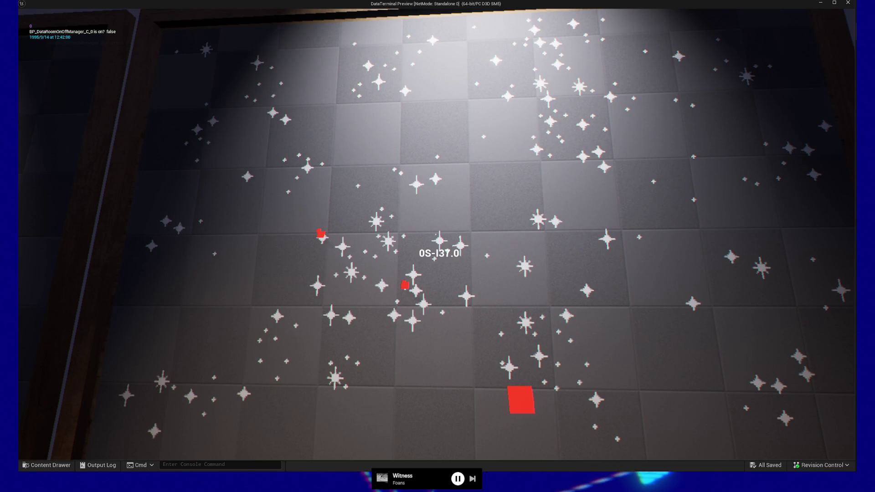
pyautogui.press('e')
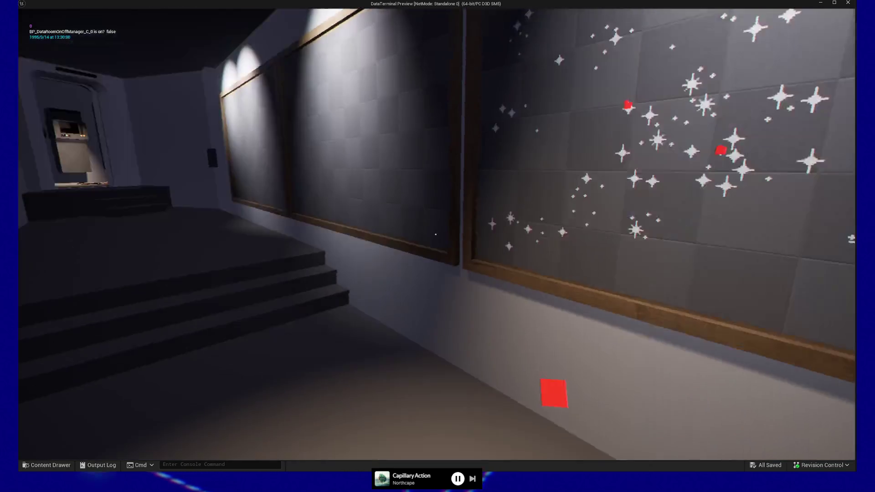
# - Walk into the desk room up to the computer, then turn toward the lit star-map wall
pyautogui.press('w')
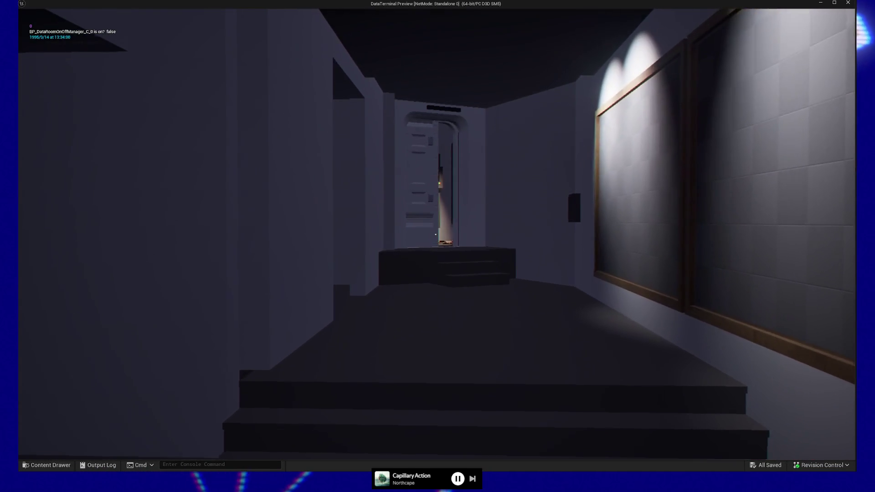
pyautogui.press('s')
pyautogui.press('w')
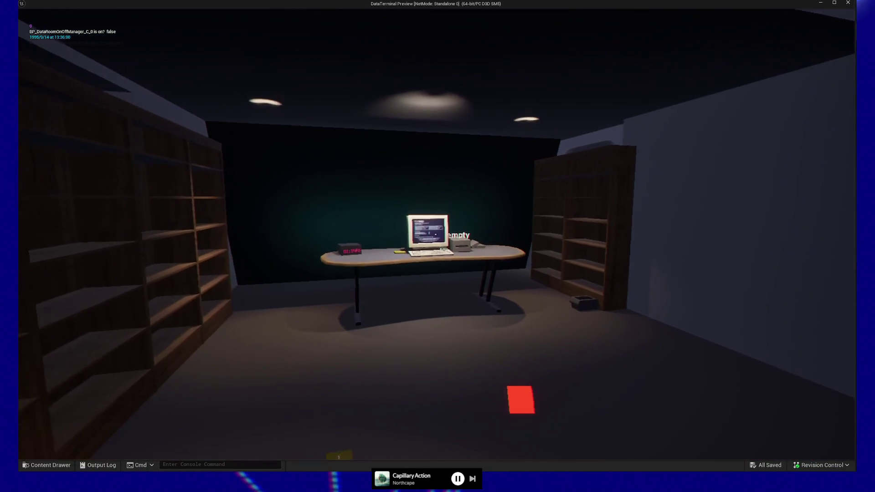
pyautogui.press('w')
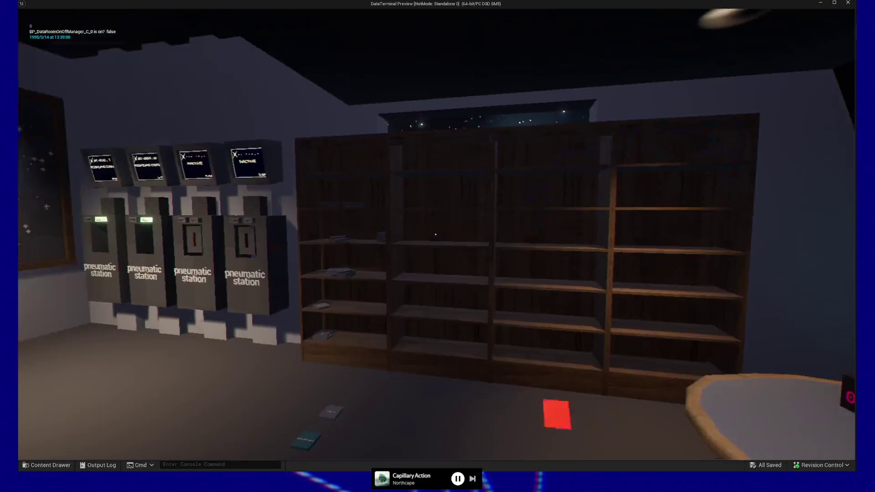
pyautogui.moveTo(438, 246)
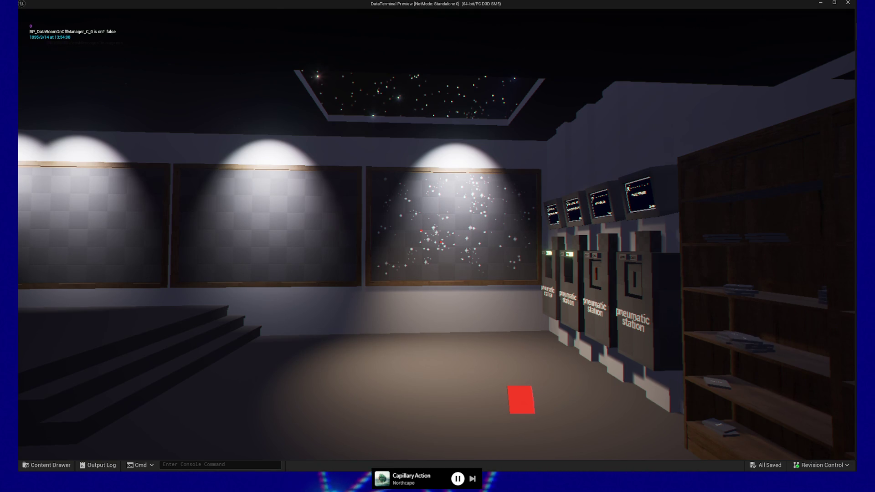
# - Walk along the lit wall boards and stop before the star board beside the RECORDING DONE station
pyautogui.press('w')
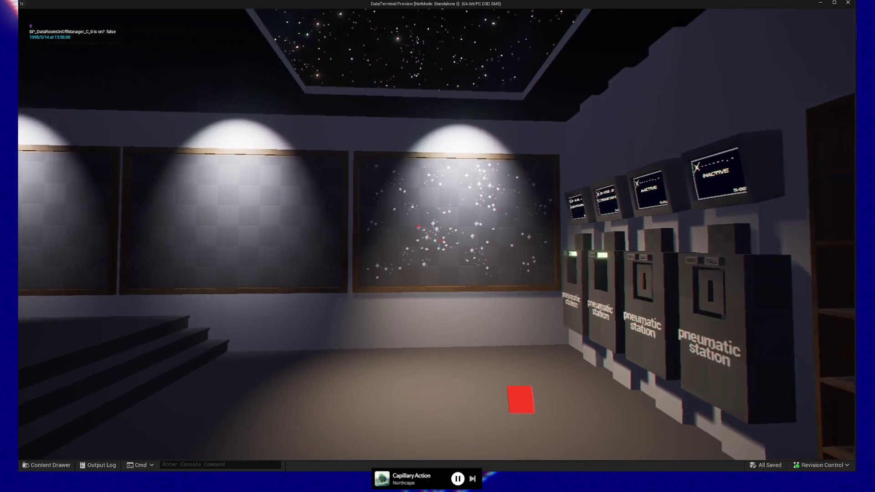
pyautogui.press('w')
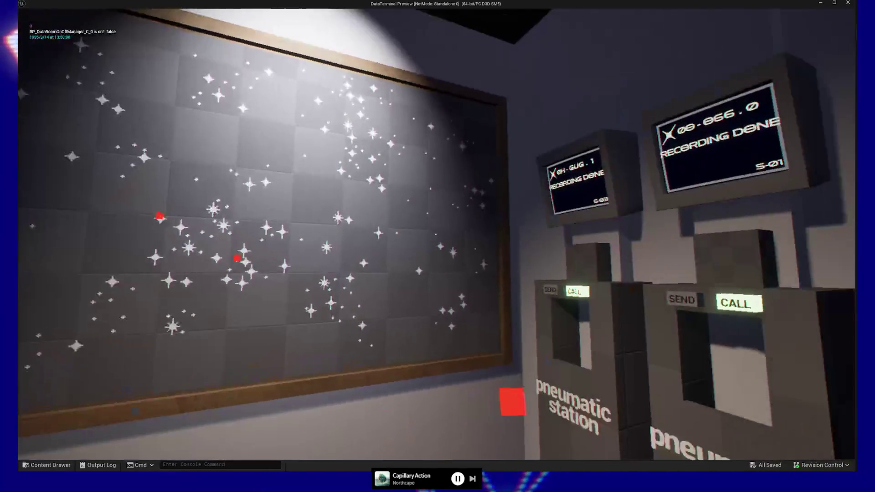
pyautogui.press('w')
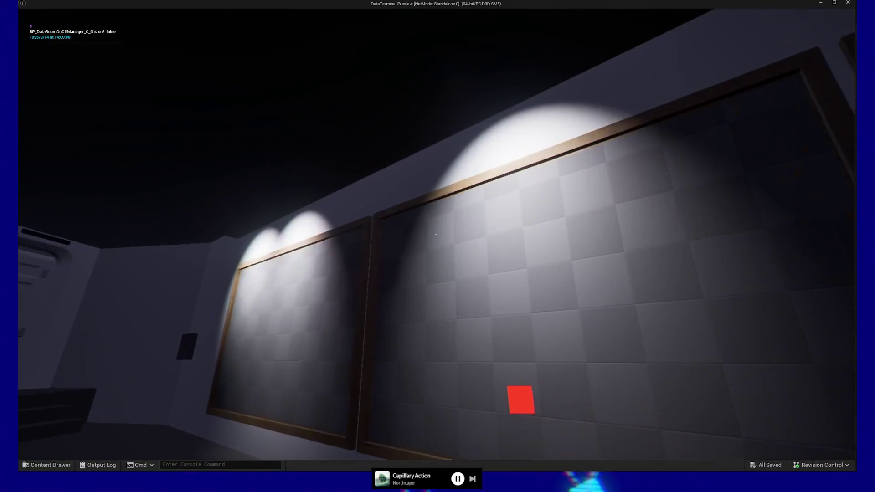
pyautogui.press('w')
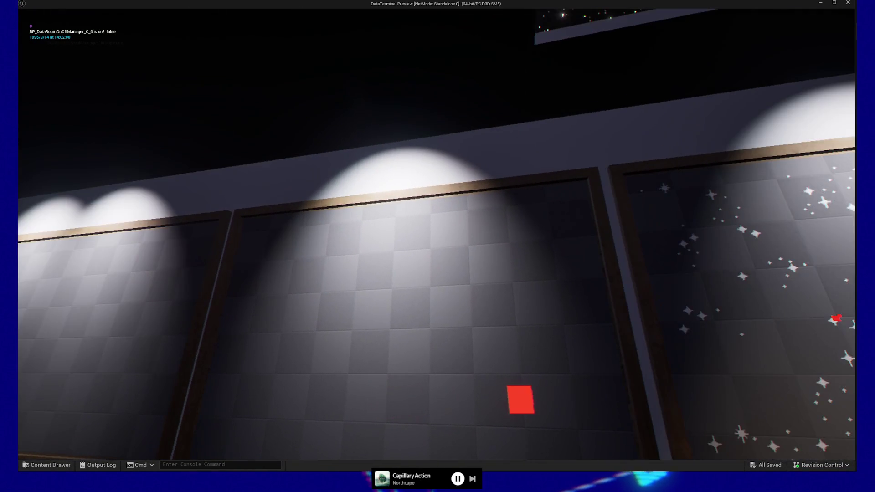
pyautogui.press('w')
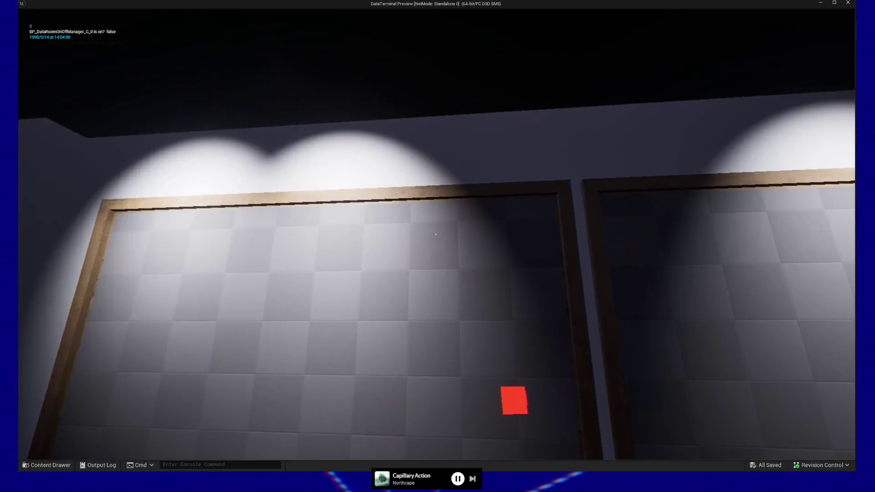
pyautogui.press('w')
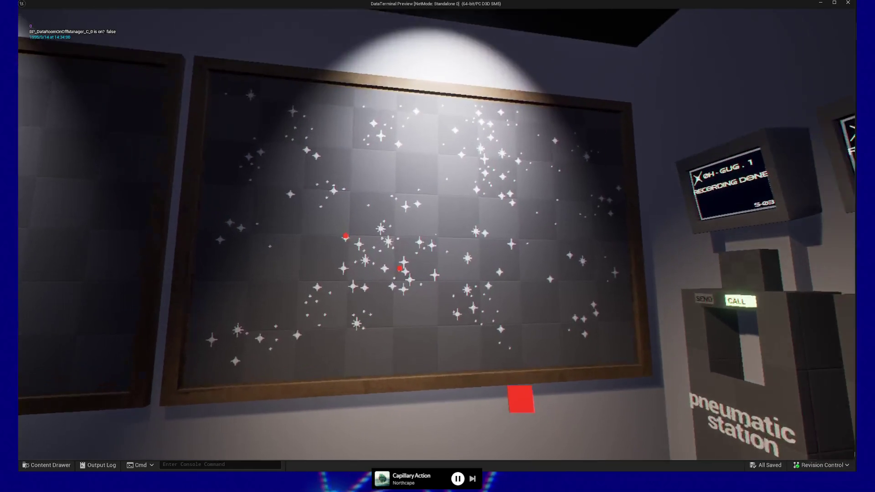
# - Approach the star board, back down the corridor toward the doorway, then recentre the board
pyautogui.press('w')
pyautogui.press('s')
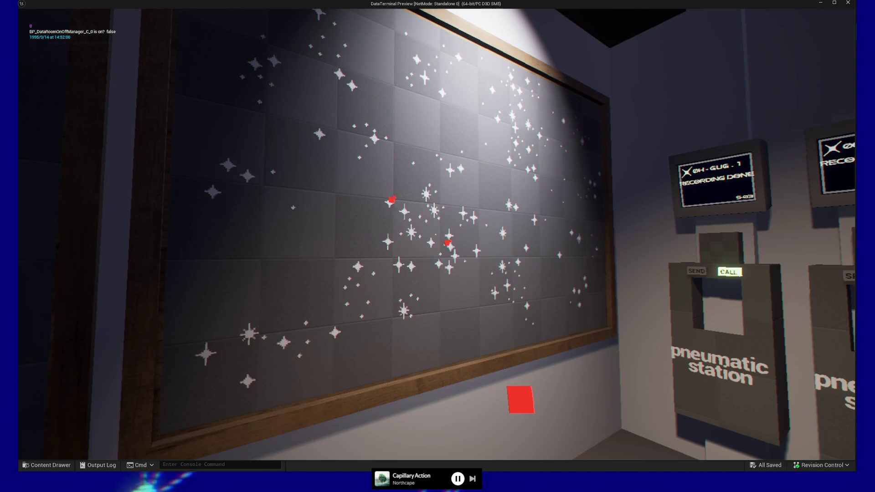
pyautogui.press('s')
pyautogui.press('s')
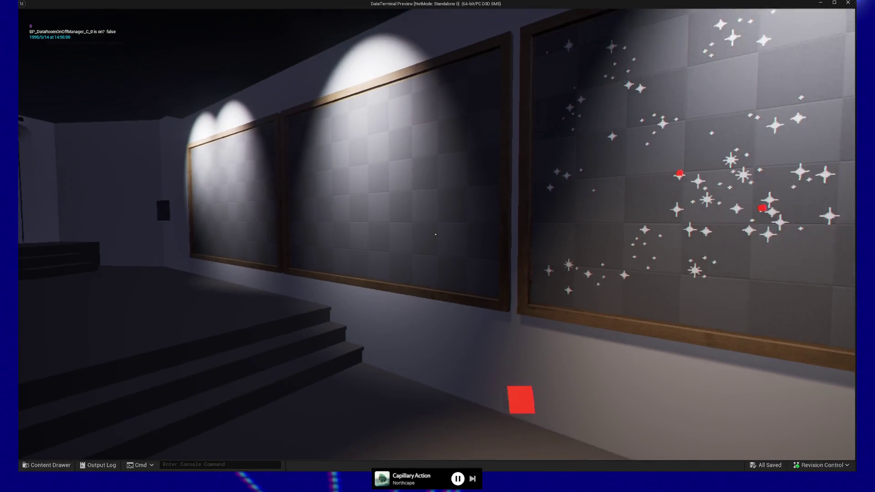
pyautogui.press('s')
pyautogui.press('s')
pyautogui.press('w')
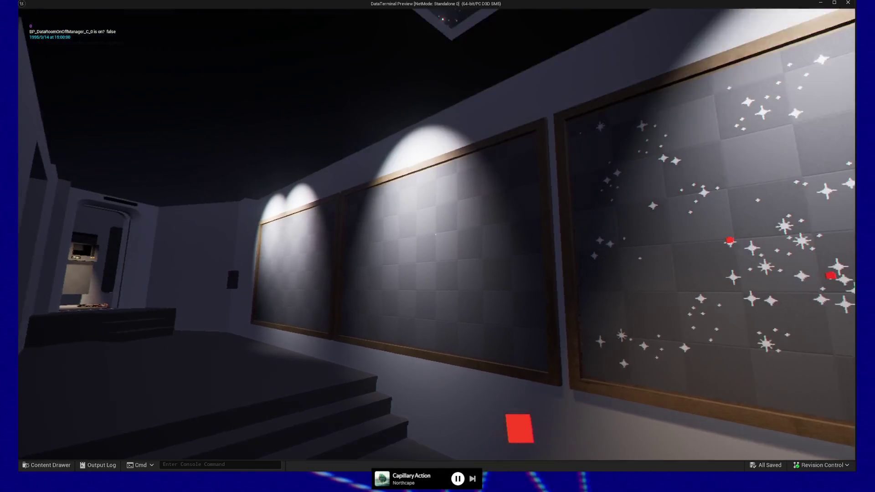
pyautogui.press('s')
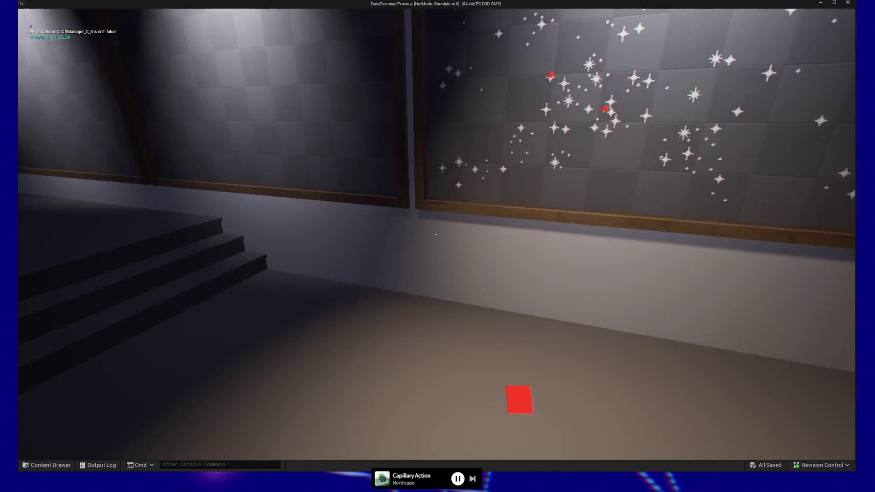
pyautogui.press('w')
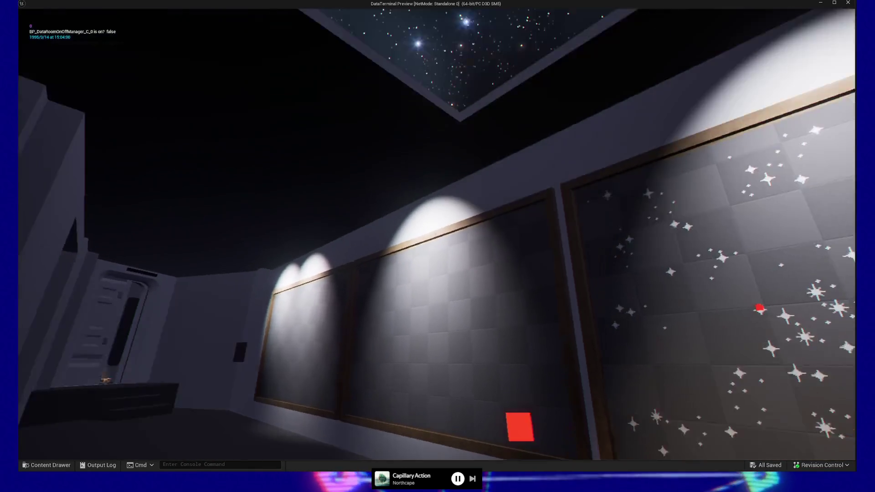
pyautogui.press('w')
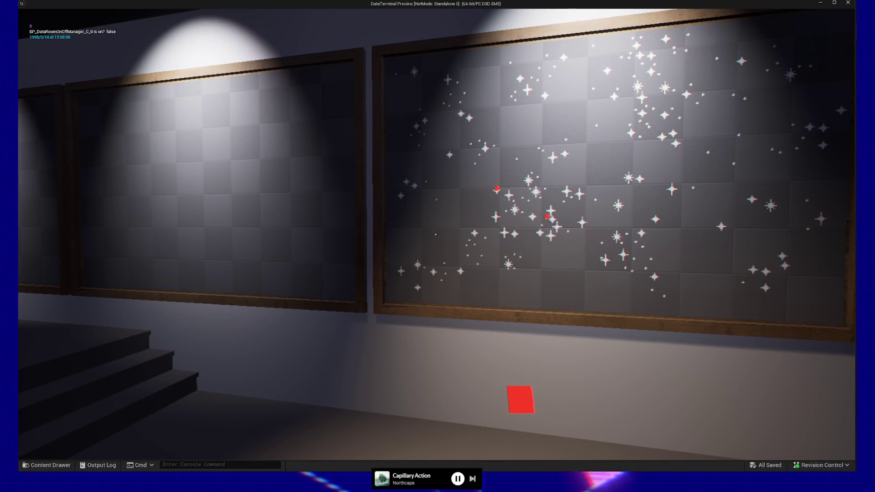
# - Survey the skylight, stations and stage, then walk close enough to read the '0E-DN0.6' star label
pyautogui.press('s')
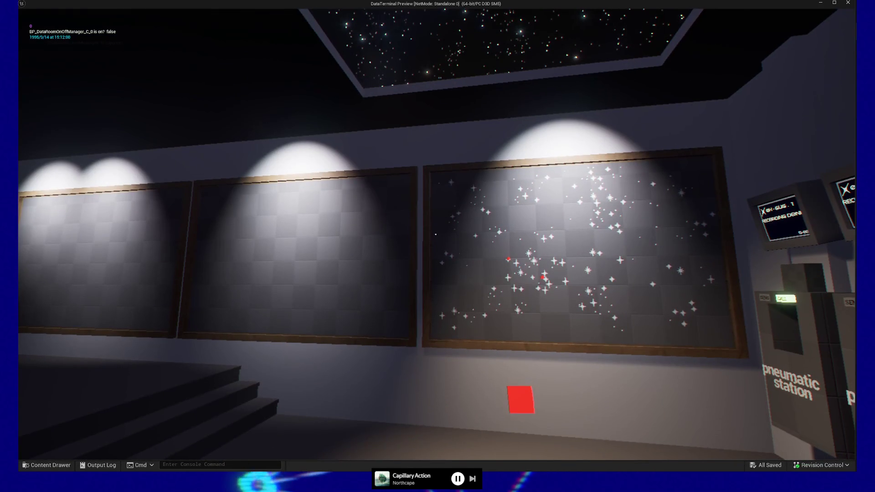
pyautogui.press('s')
pyautogui.press('s')
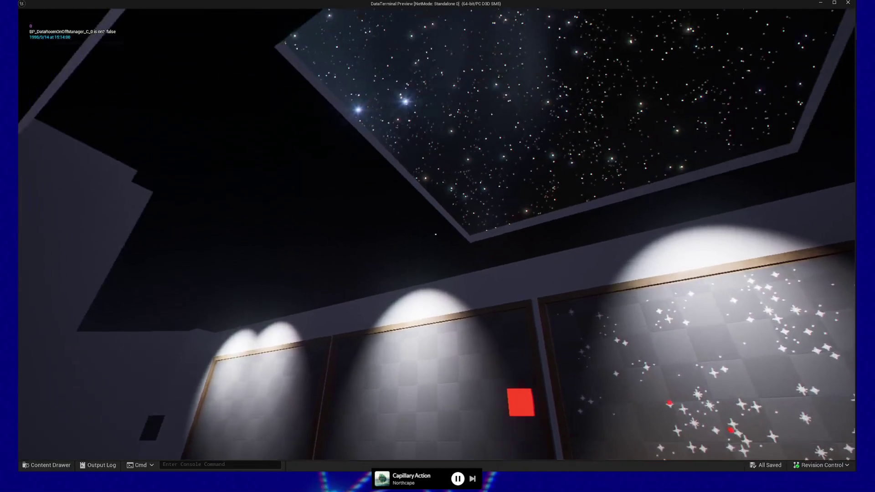
pyautogui.press('s')
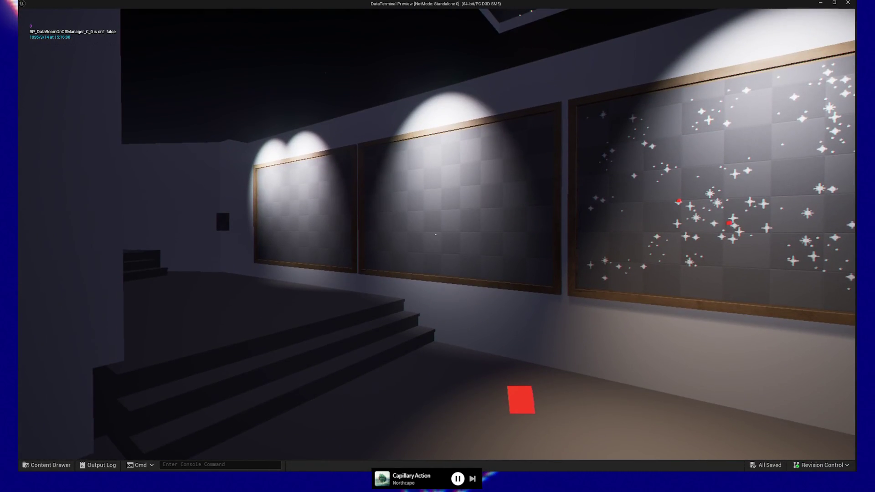
pyautogui.press('d')
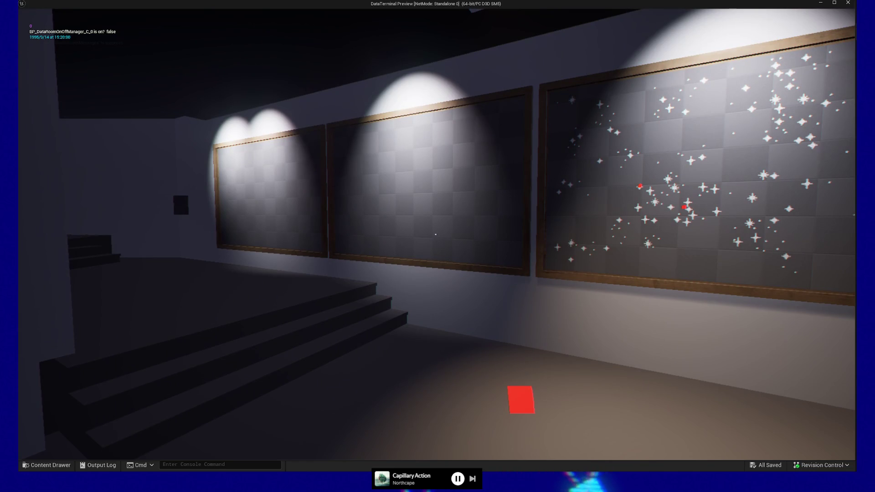
pyautogui.press('d')
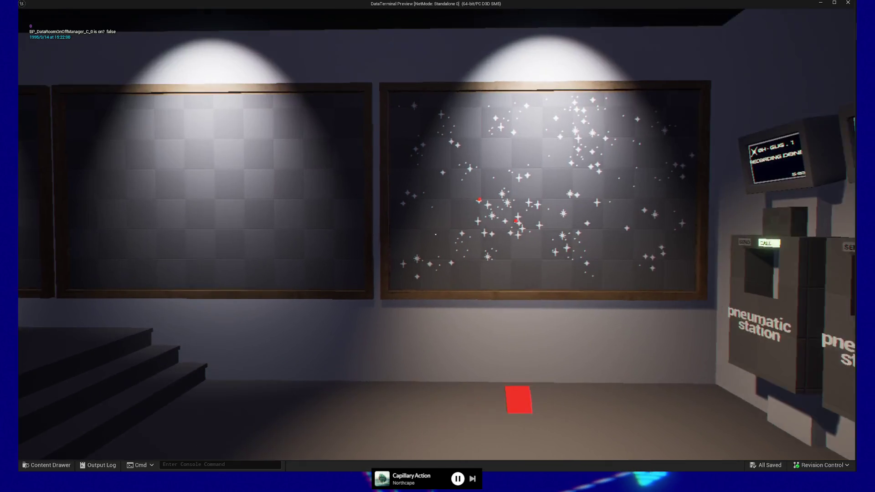
pyautogui.press('w')
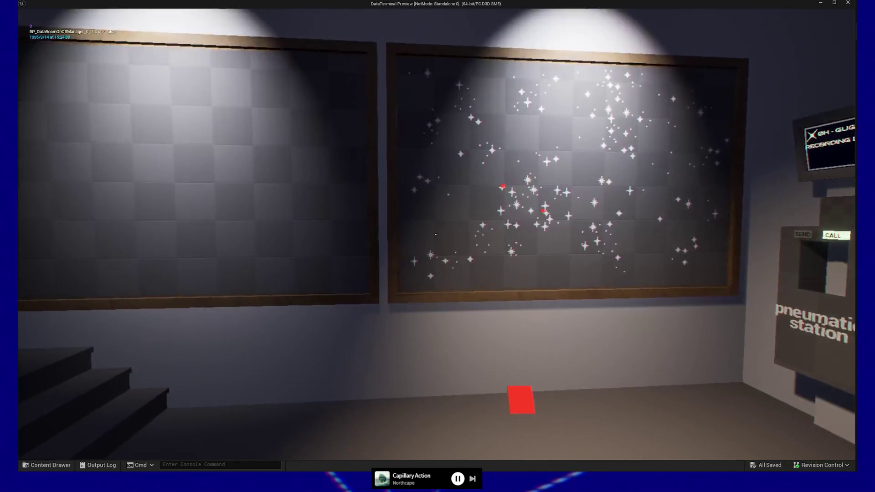
pyautogui.press('w')
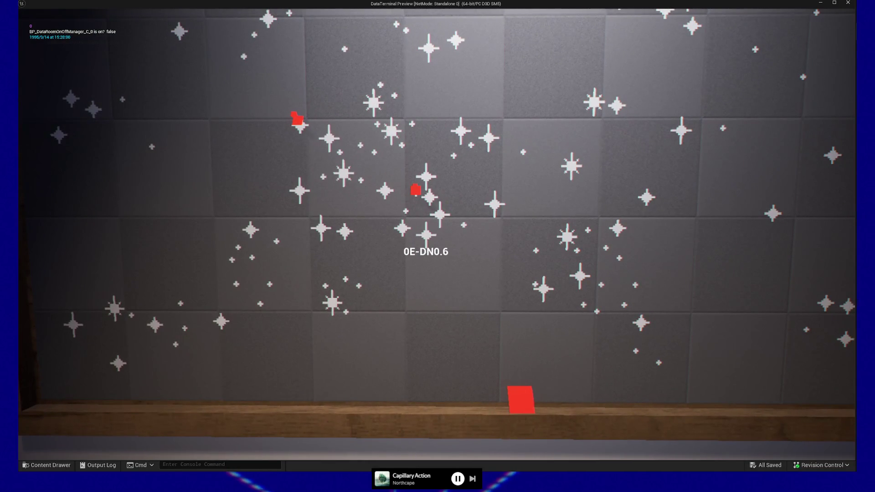
# - Pause the game to bring up the Resume, Save, Load and Quit menu, then resume
pyautogui.press('Escape')
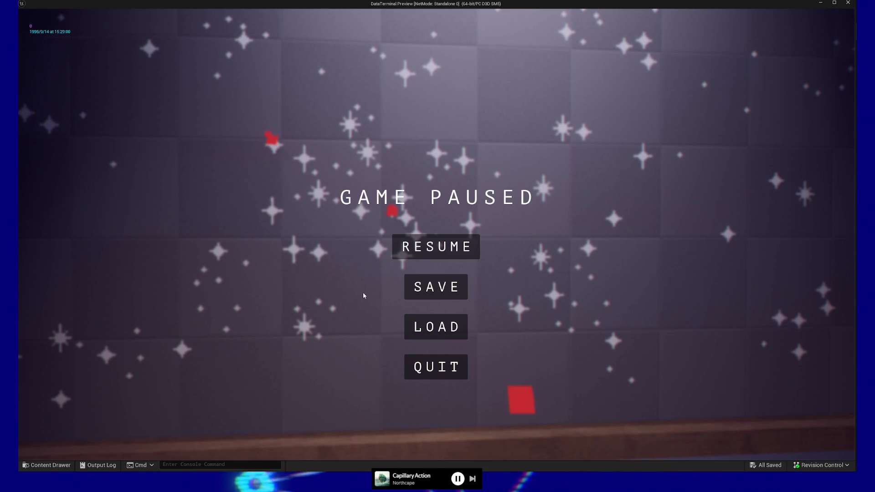
pyautogui.click(436, 247)
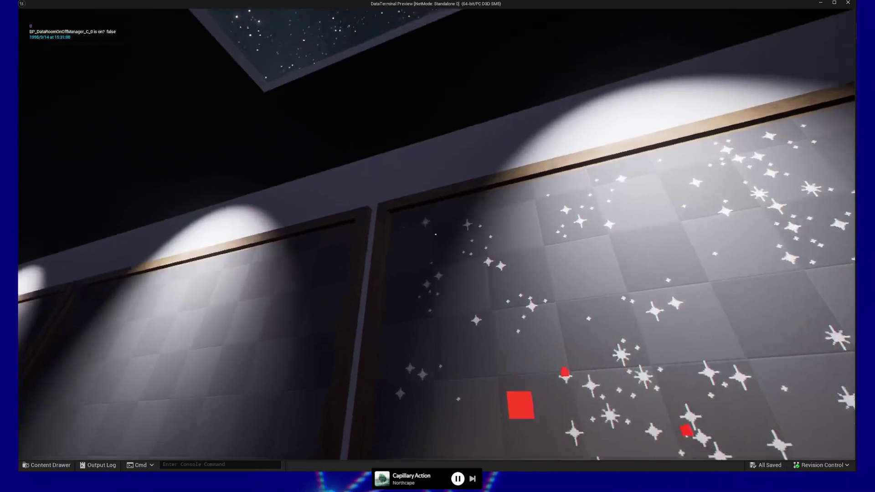
# - Walk up to the starry board, then strafe left past it to the empty board with a red marker
pyautogui.moveTo(436, 234)
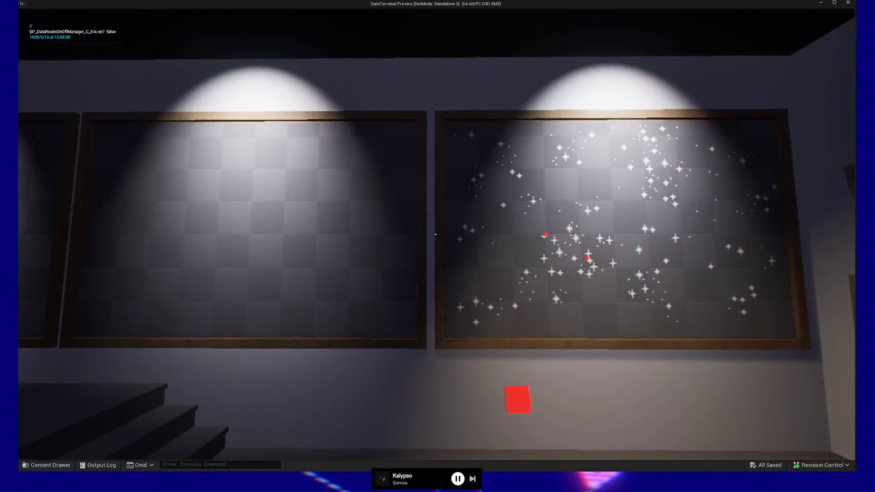
pyautogui.press('w')
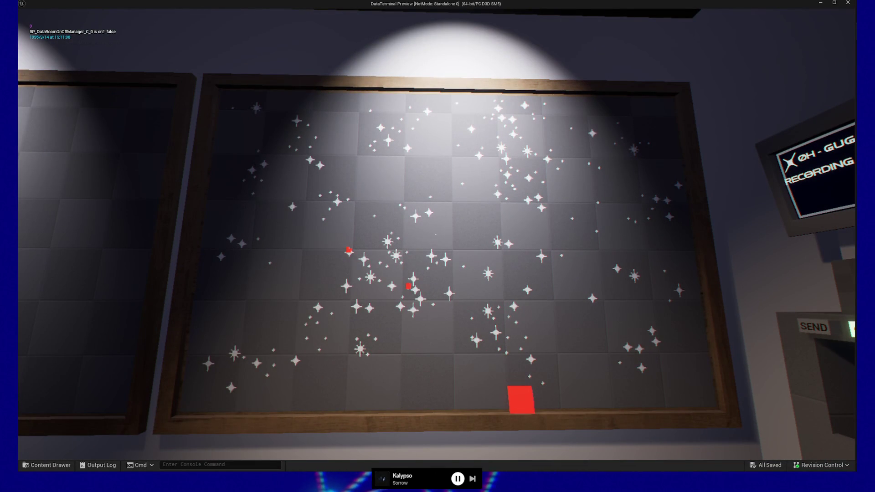
pyautogui.press('a')
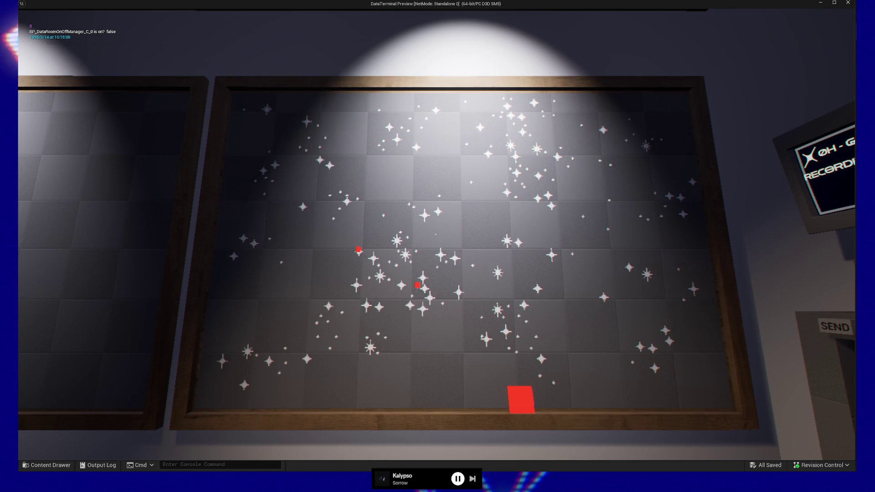
pyautogui.press('a')
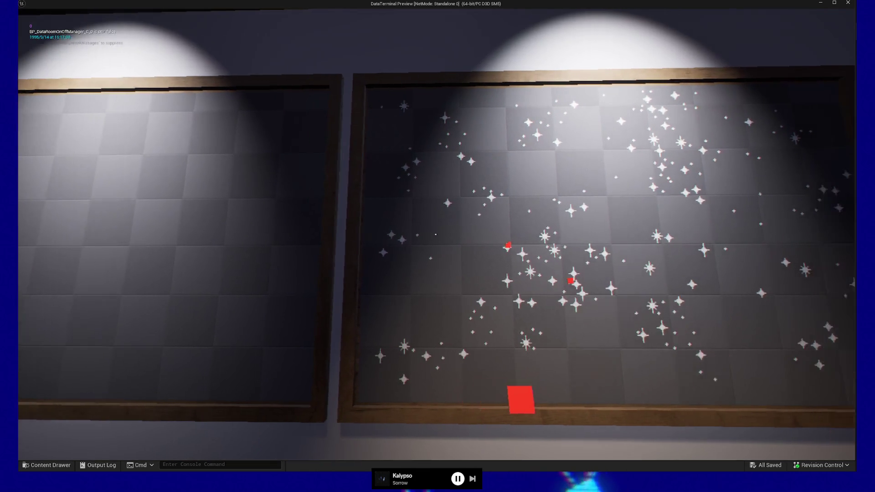
pyautogui.press('a')
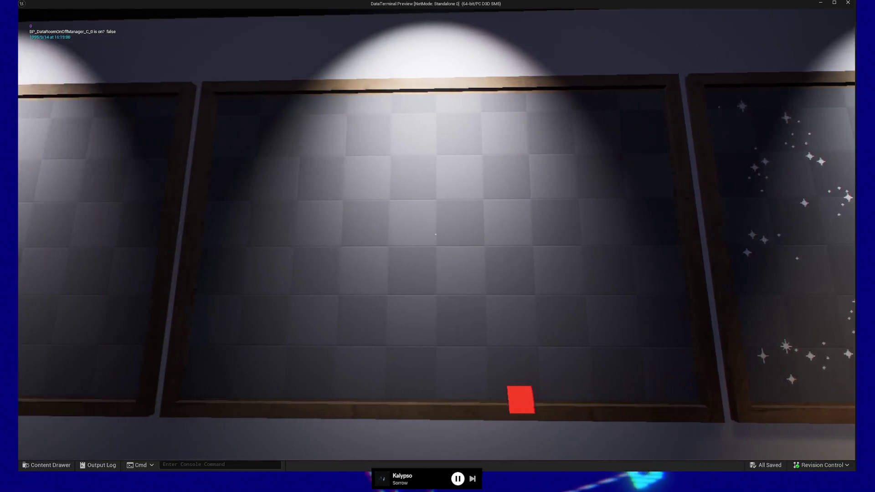
pyautogui.press('a')
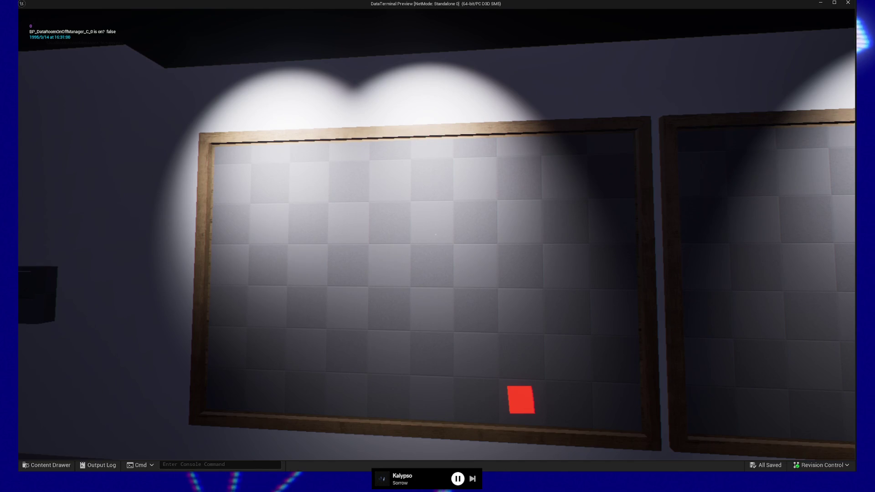
# - Walk right up to the blank framed board and look up at it
pyautogui.press('w')
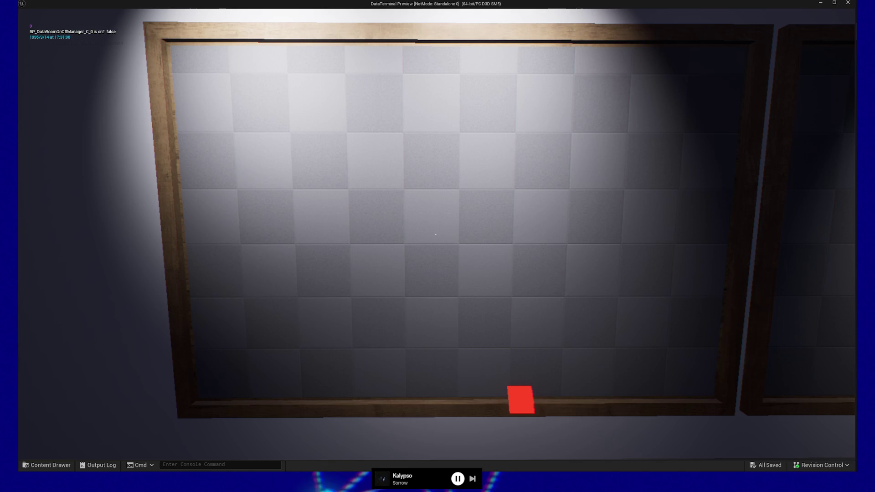
pyautogui.moveTo(436, 235)
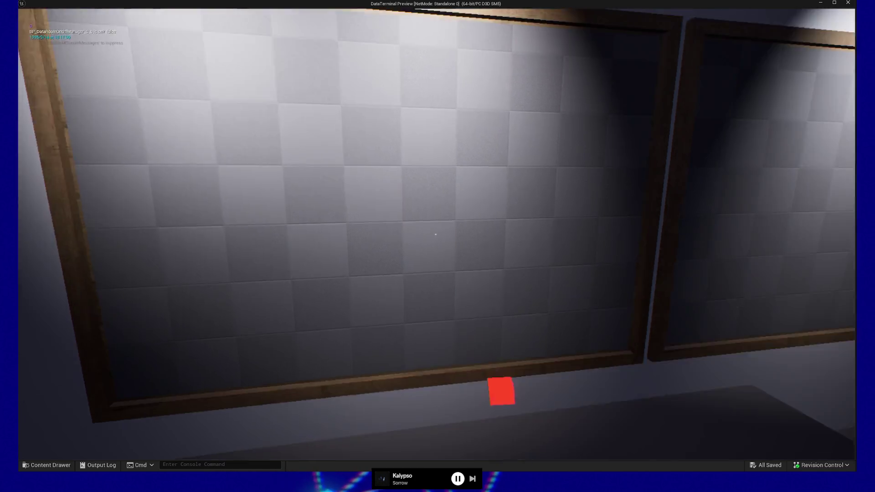
# - Move around near the pneumatic stations, then pause the game to end the playtest
pyautogui.press('w')
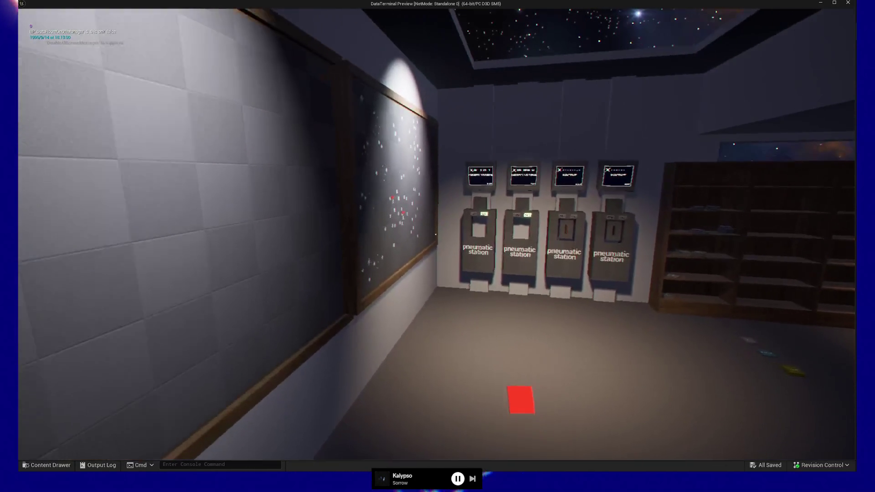
pyautogui.press('s')
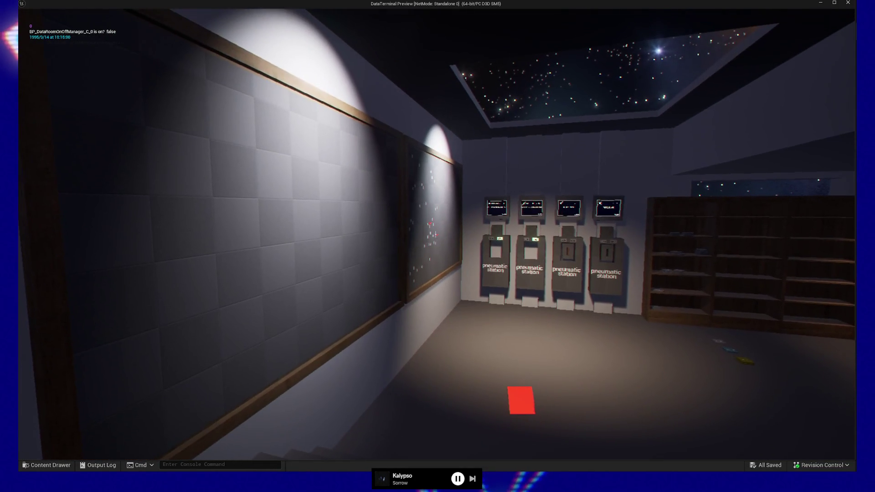
pyautogui.press('s')
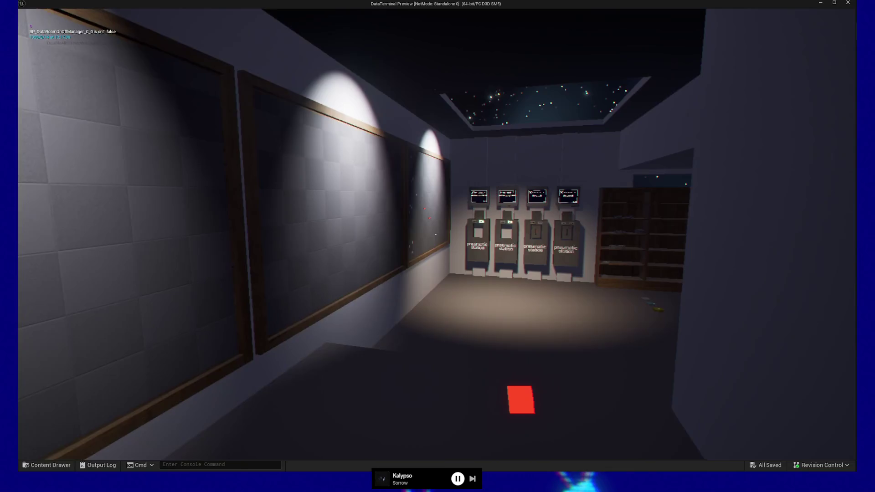
pyautogui.press('a')
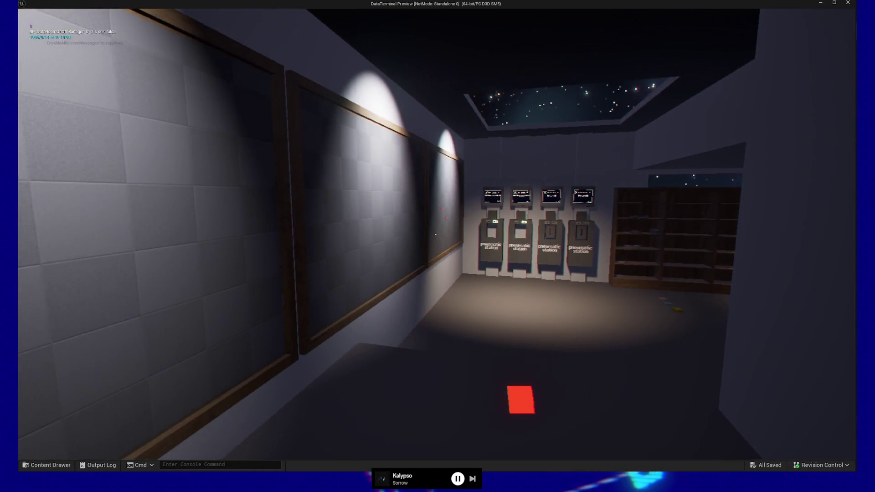
pyautogui.press('d')
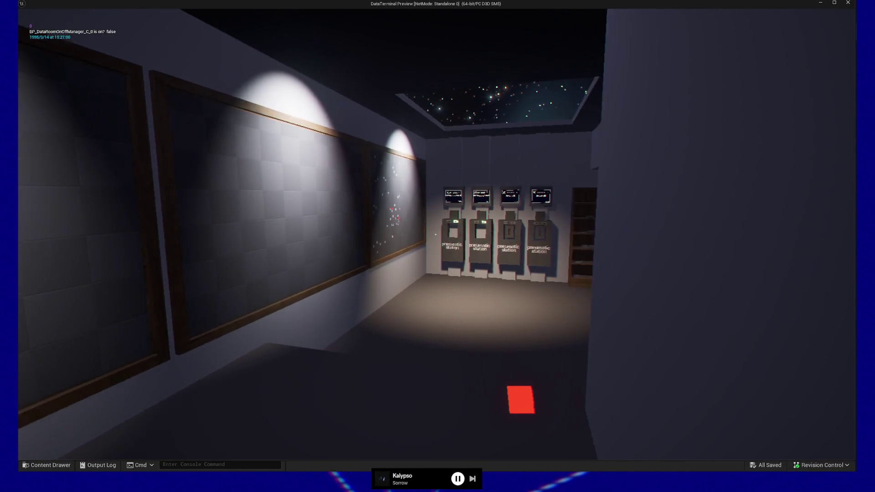
pyautogui.press('d')
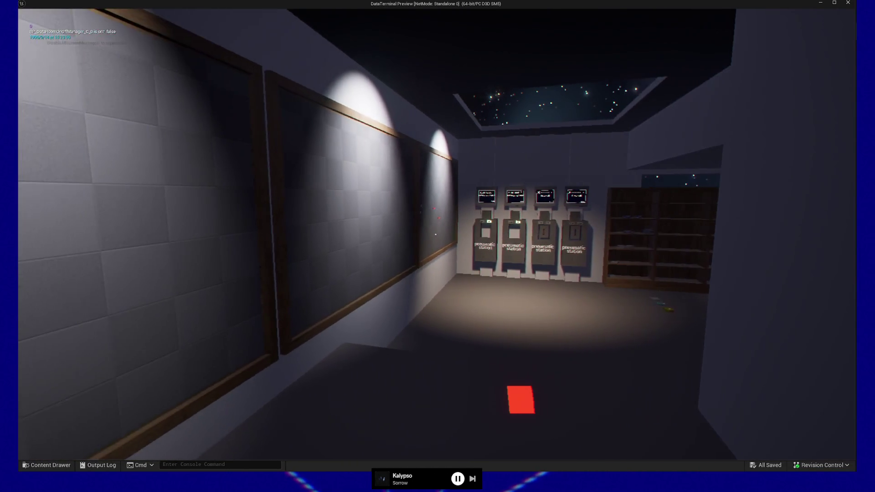
pyautogui.press('a')
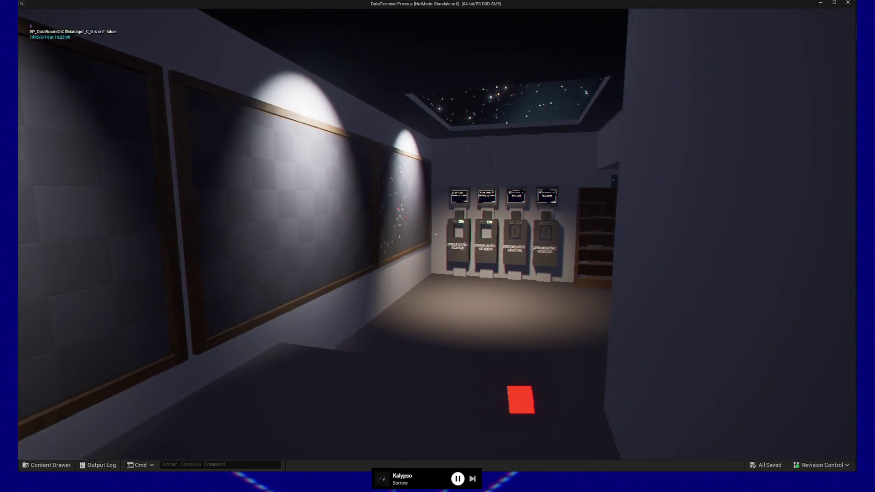
pyautogui.press('d')
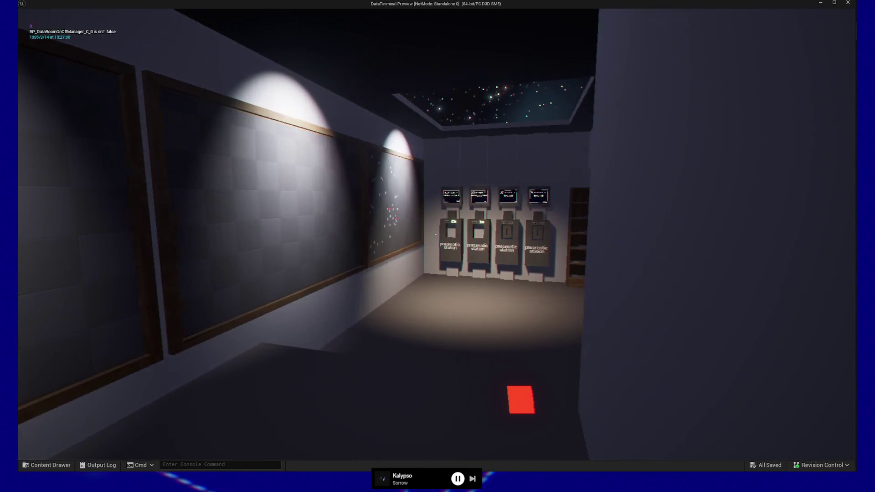
pyautogui.press('Escape')
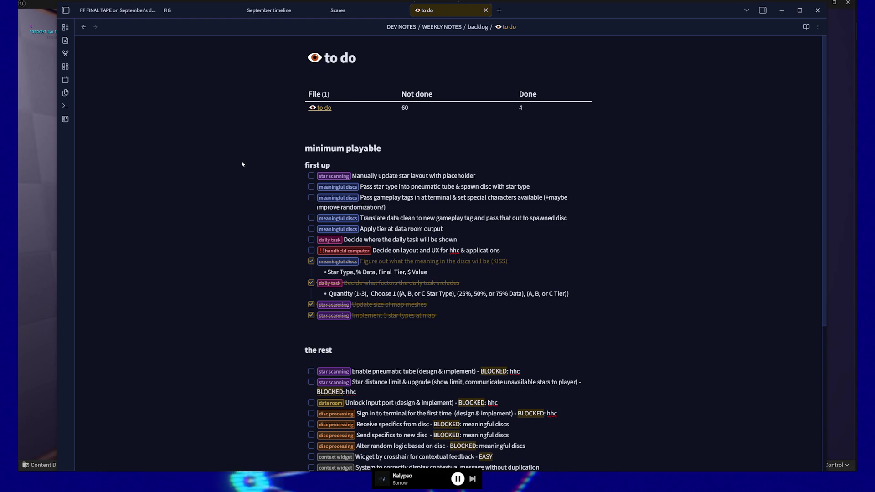
# - Nudge the Obsidian window up and scroll to the note's closing 'minimum playable +' section
pyautogui.moveTo(724, 3); pyautogui.dragTo(724, 1)
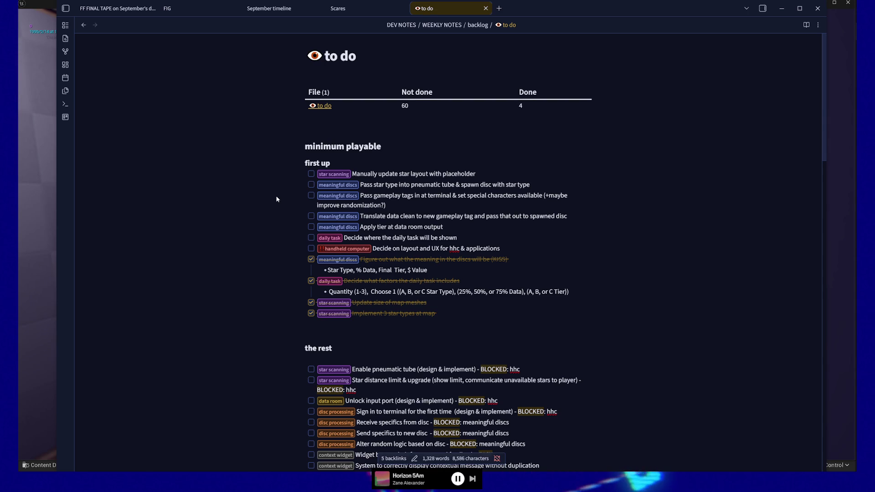
pyautogui.scroll(-5, 277, 199)
pyautogui.scroll(5, 276, 200)
pyautogui.scroll(-20, 277, 199)
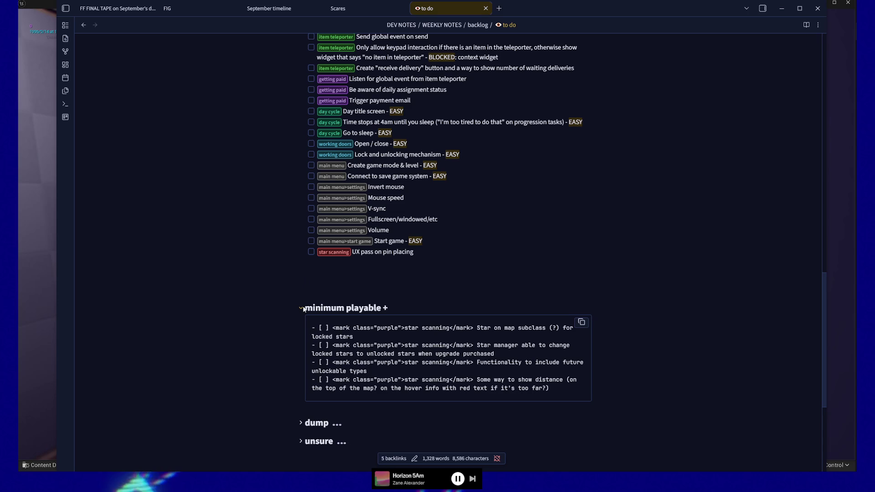
# - Remove the code fence and strip the checkbox markup so the four star scanning items become plain bullets
pyautogui.click(294, 318)
pyautogui.press('BackSpace')
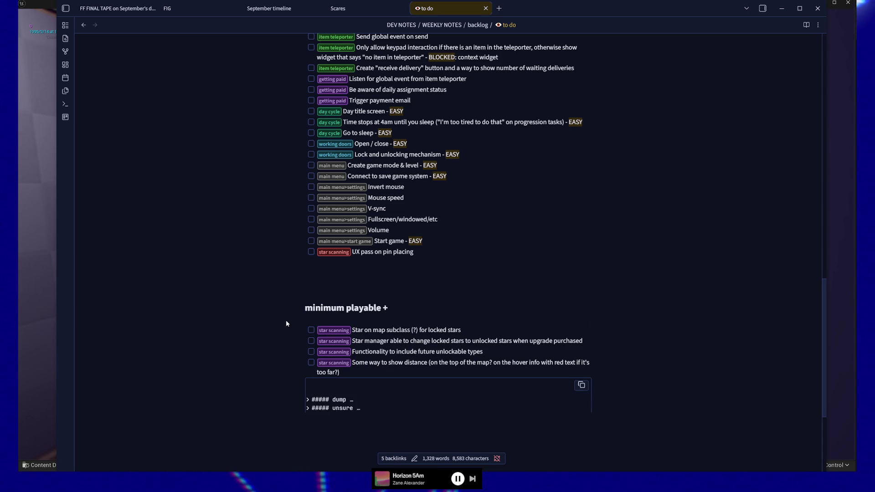
pyautogui.press('Delete')
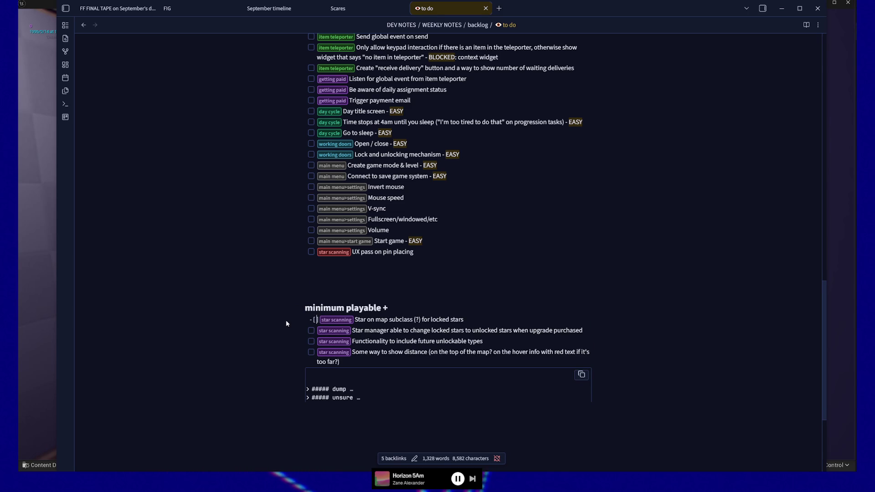
pyautogui.press('Delete')
pyautogui.press('Delete')
pyautogui.press('Down')
pyautogui.press('Delete')
pyautogui.press('Delete')
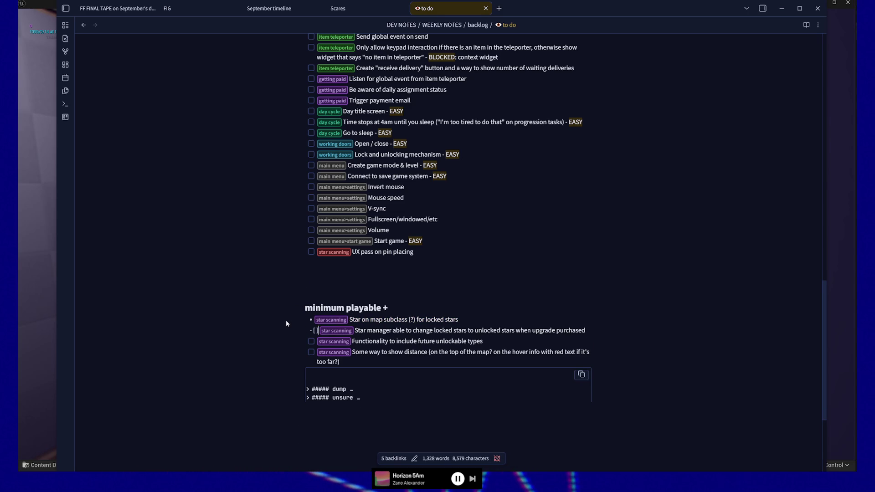
pyautogui.press('Down')
pyautogui.press('Delete')
pyautogui.press('Delete')
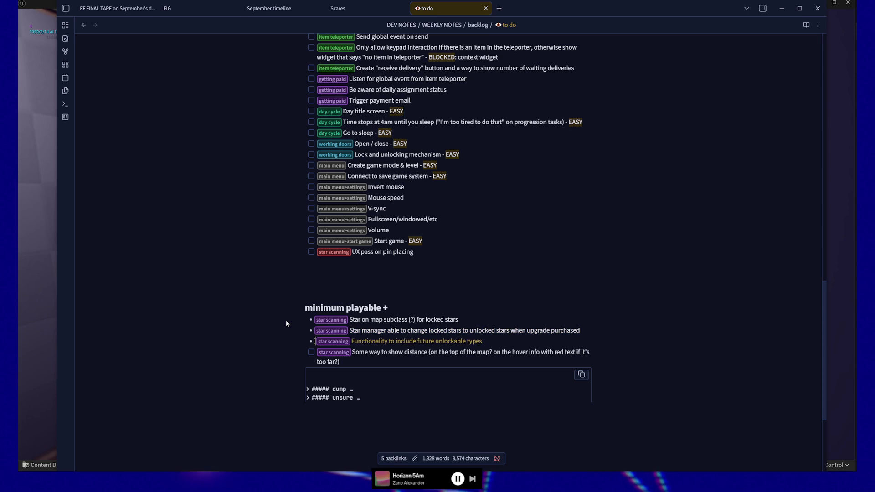
pyautogui.press('Down')
pyautogui.press('Delete')
pyautogui.press('Delete')
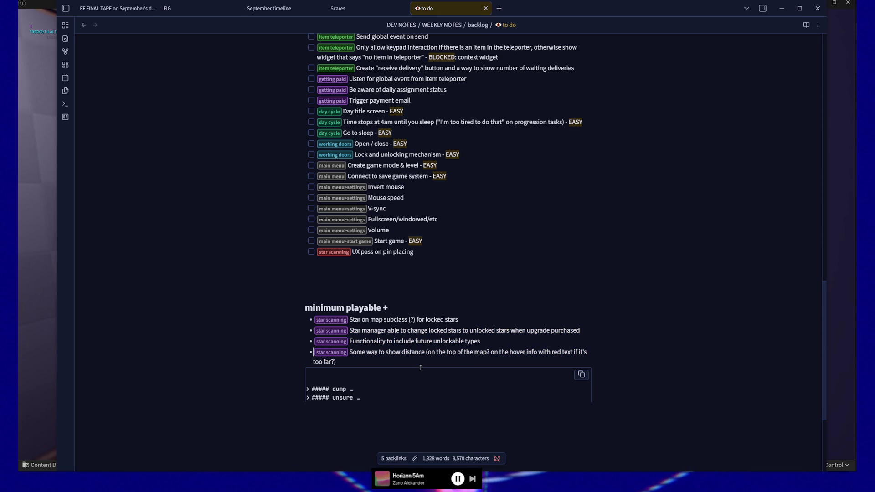
# - Delete the stray code block beneath the last bullet
pyautogui.click(370, 363)
pyautogui.click(372, 362)
pyautogui.press('BackSpace')
pyautogui.press('BackSpace')
pyautogui.press('BackSpace')
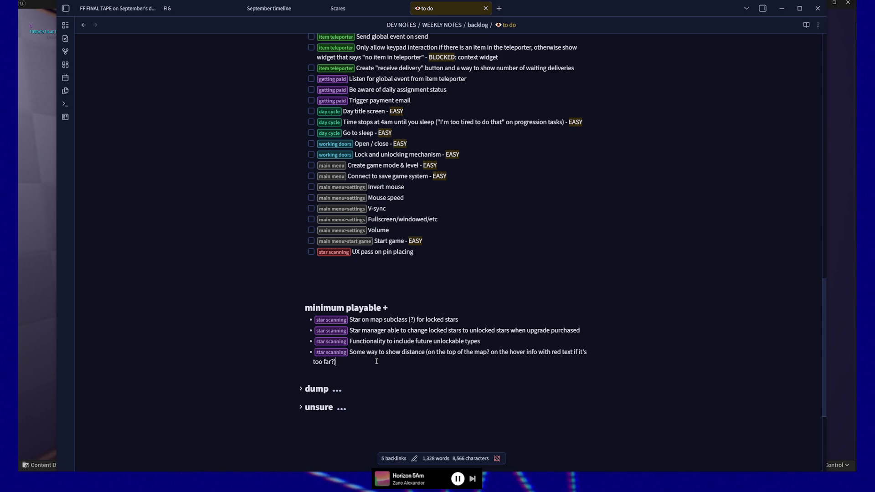
# - Insert an empty bullet at the top of the minimum playable + list
pyautogui.moveTo(349, 330); pyautogui.dragTo(580, 331)
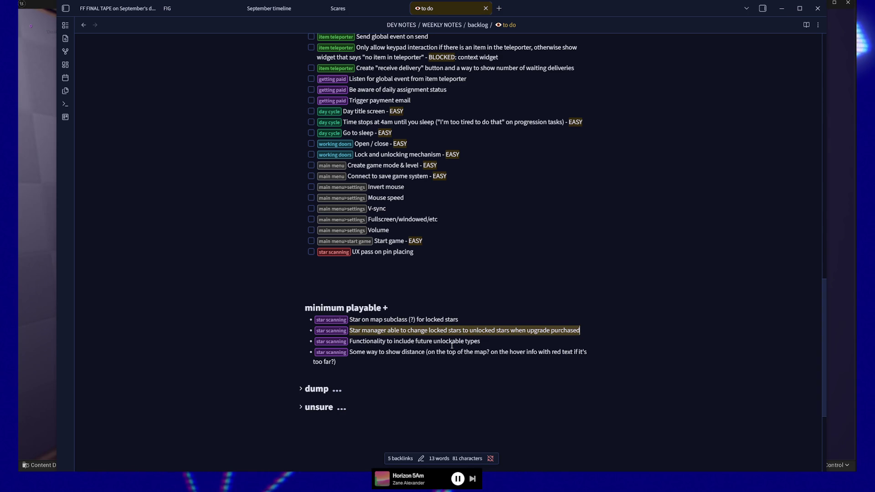
pyautogui.click(409, 352)
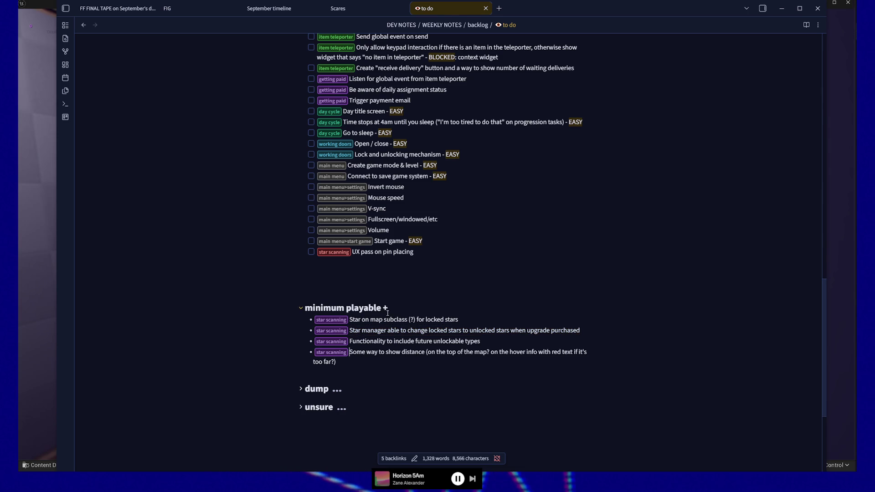
pyautogui.click(407, 320)
pyautogui.press('Home')
pyautogui.press('Return')
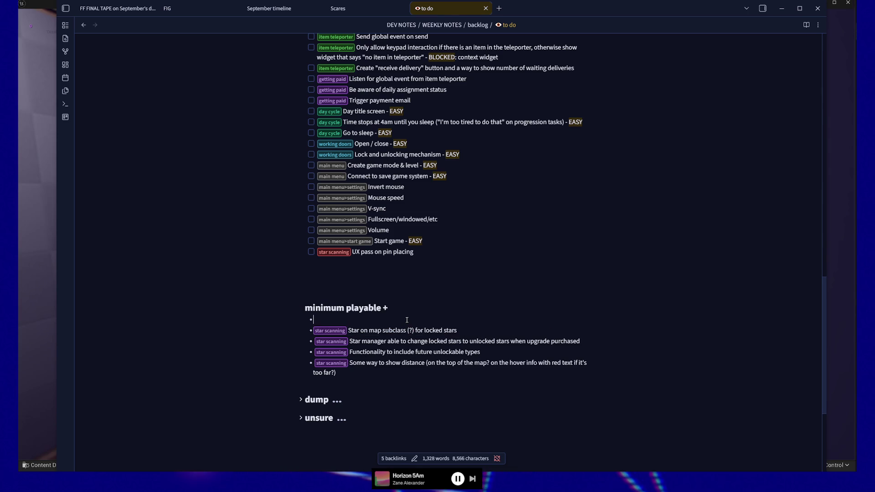
# - Fill it with the star scanning tag and a note asking if the handheld computer could target stars
pyautogui.click(321, 343)
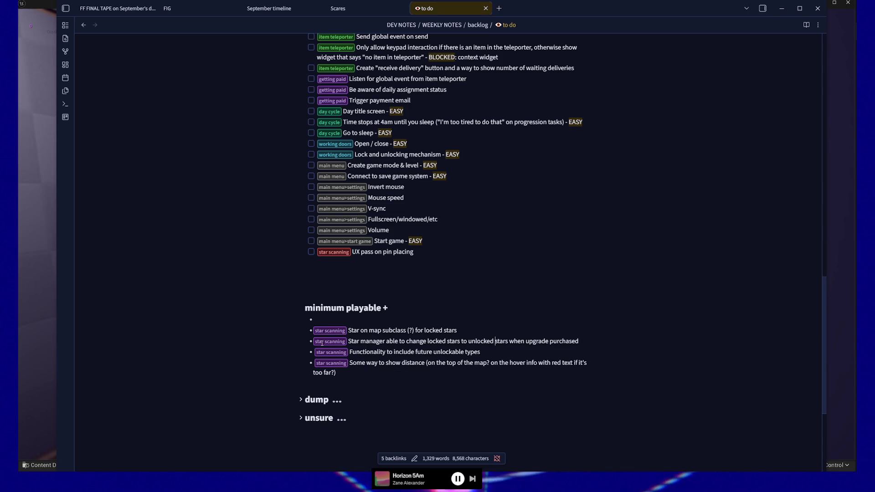
pyautogui.press('Down')
pyautogui.press('Home')
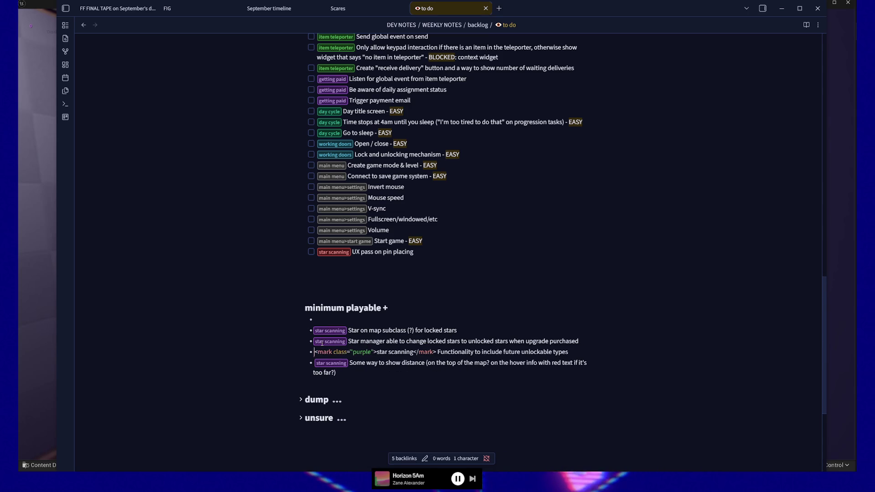
pyautogui.press('Down')
pyautogui.press('Up')
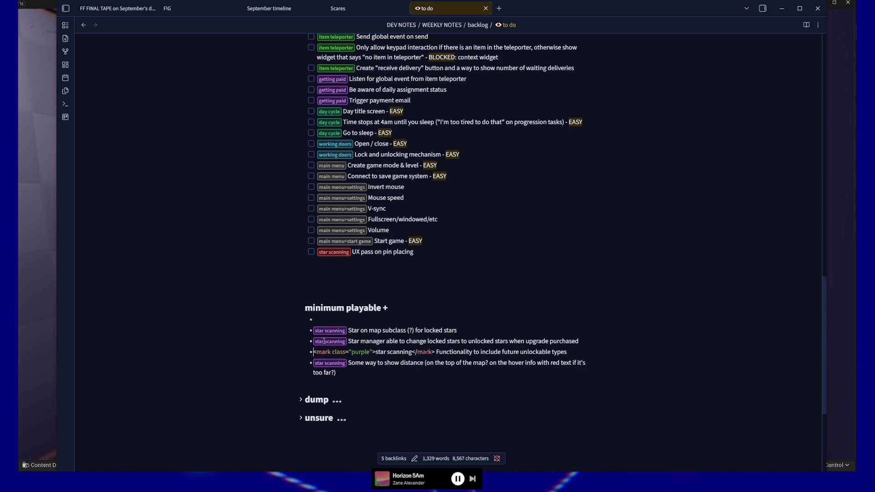
pyautogui.click(326, 331)
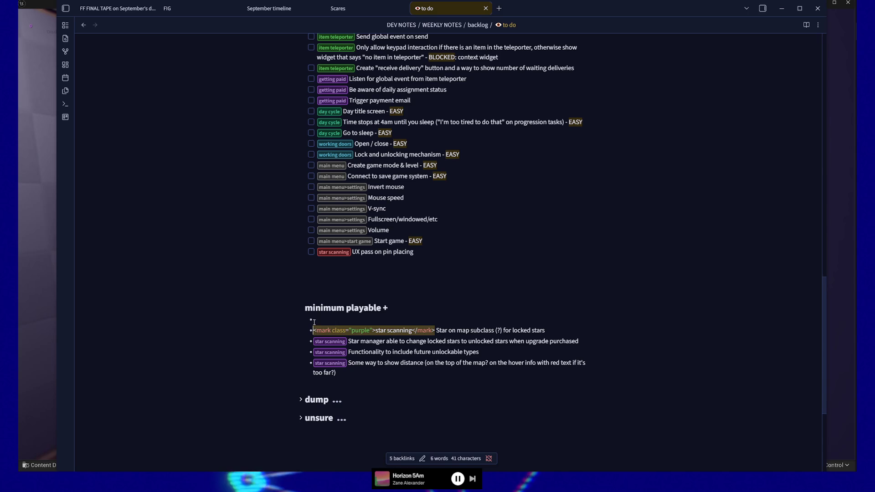
pyautogui.click(332, 319)
pyautogui.hotkey('ctrl', 'v')
pyautogui.write('Co')
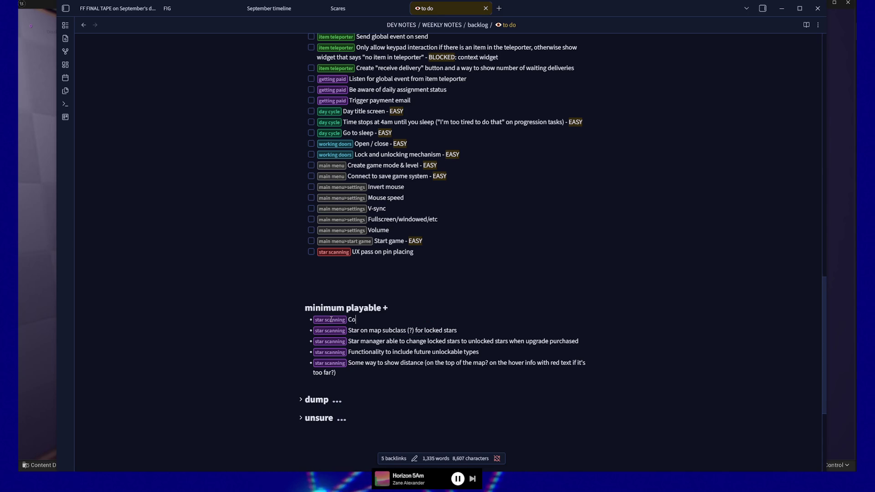
pyautogui.write('snide: ')
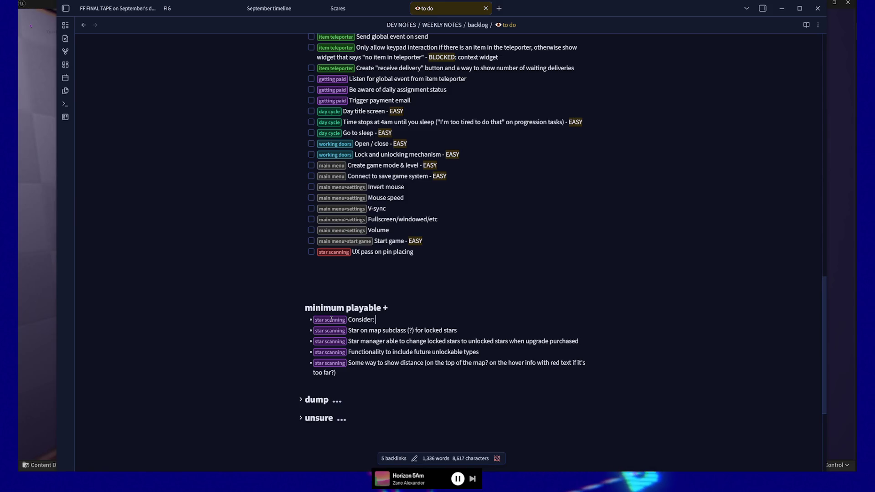
pyautogui.write('can')
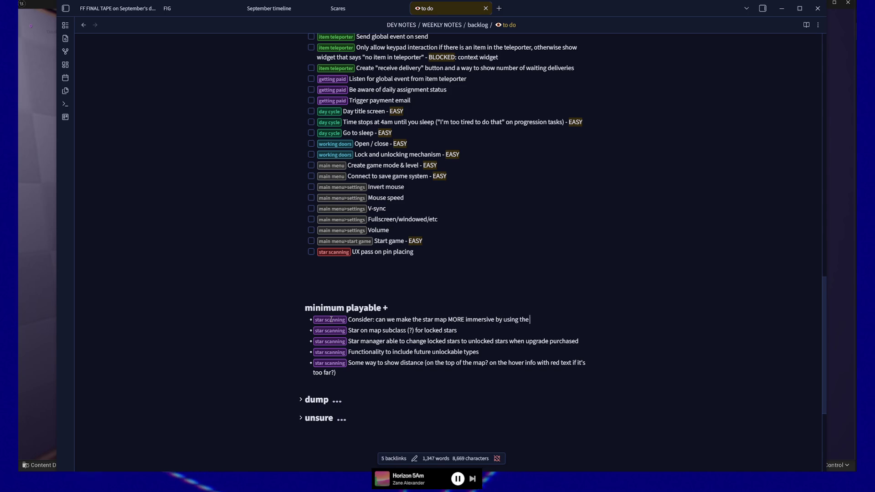
pyautogui.write('held computer')
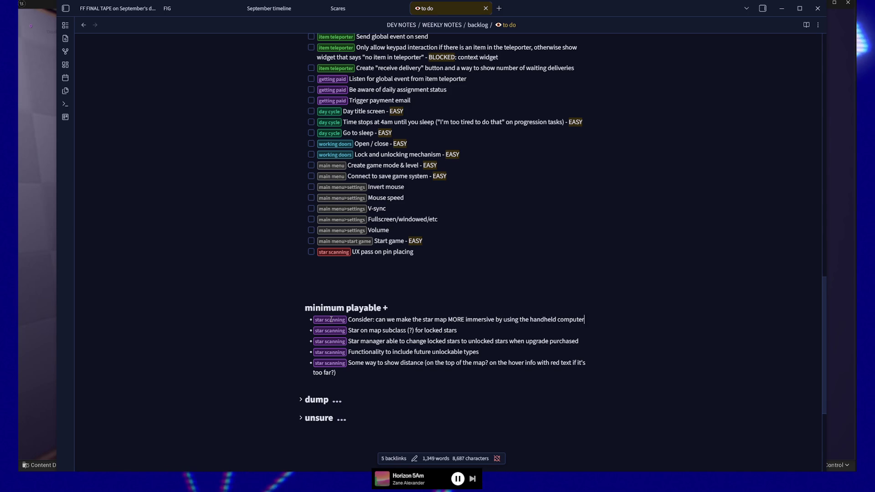
pyautogui.write(' to target stars?')
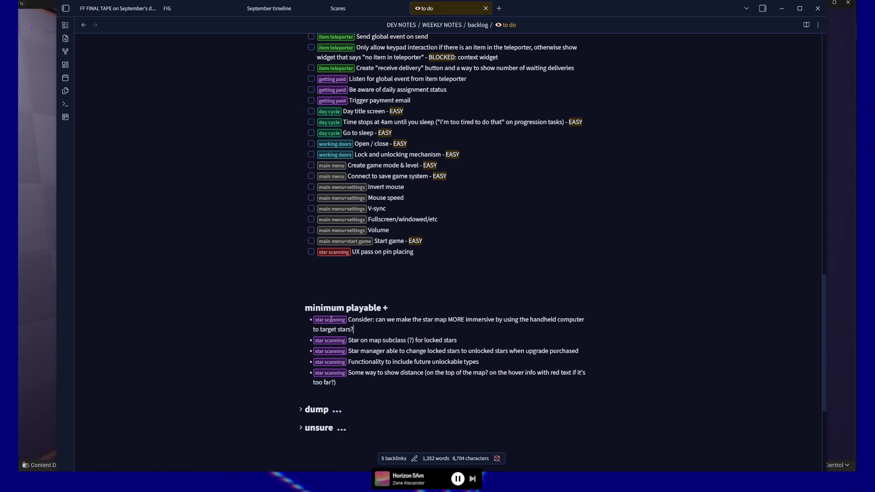
pyautogui.press('Return')
pyautogui.hotkey('ctrl', 'v')
# - Type 'Consider: how to handle the targeting interaction?' and begin an 'Idea:' line after it
pyautogui.write('Ho')
pyautogui.press('BackSpace')
pyautogui.press('BackSpace')
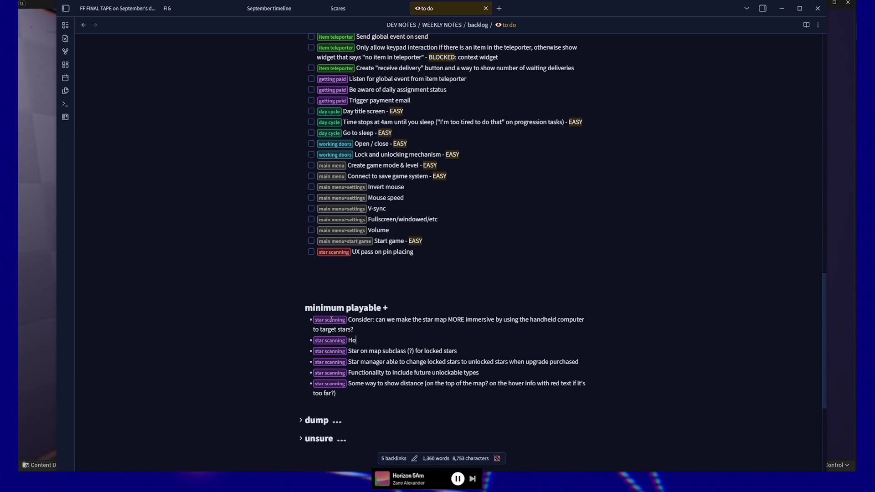
pyautogui.write('Consider: H')
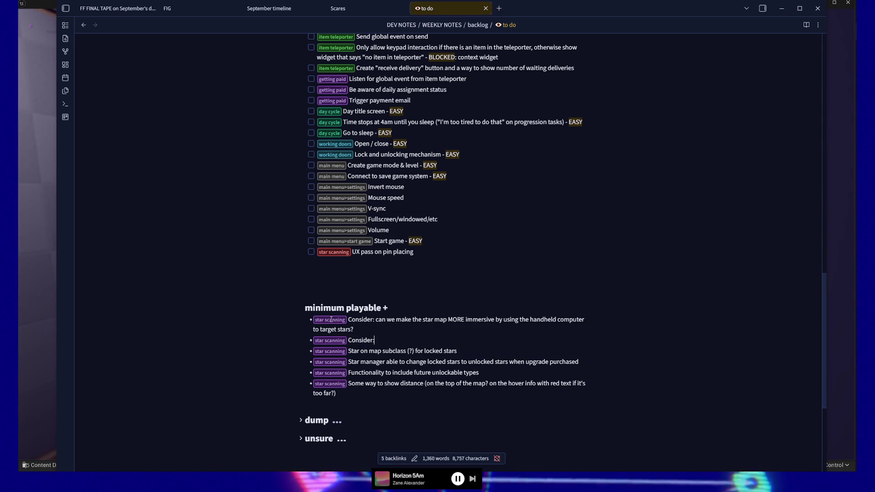
pyautogui.press('BackSpace')
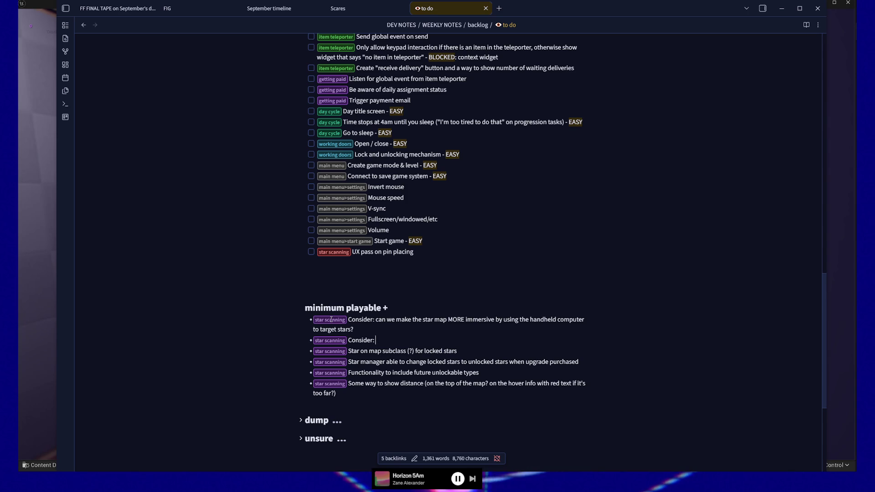
pyautogui.write('howto ta')
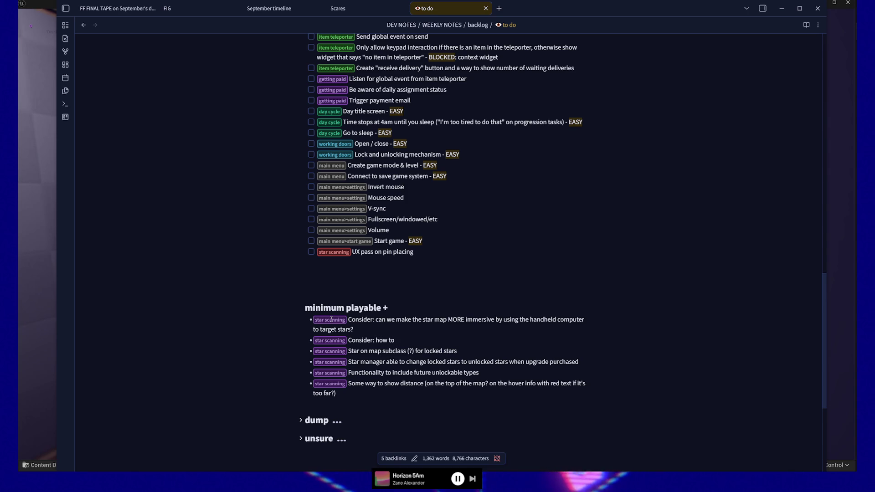
pyautogui.press('BackSpace')
pyautogui.press('BackSpace')
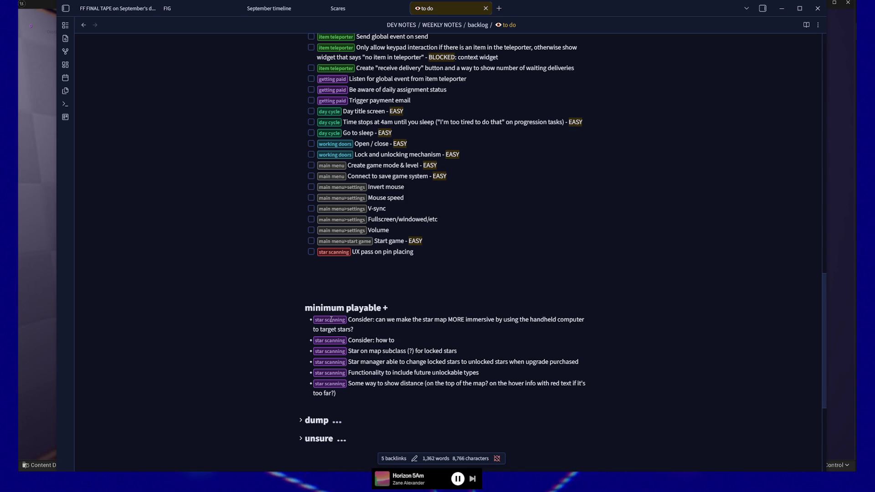
pyautogui.write('handle the tar')
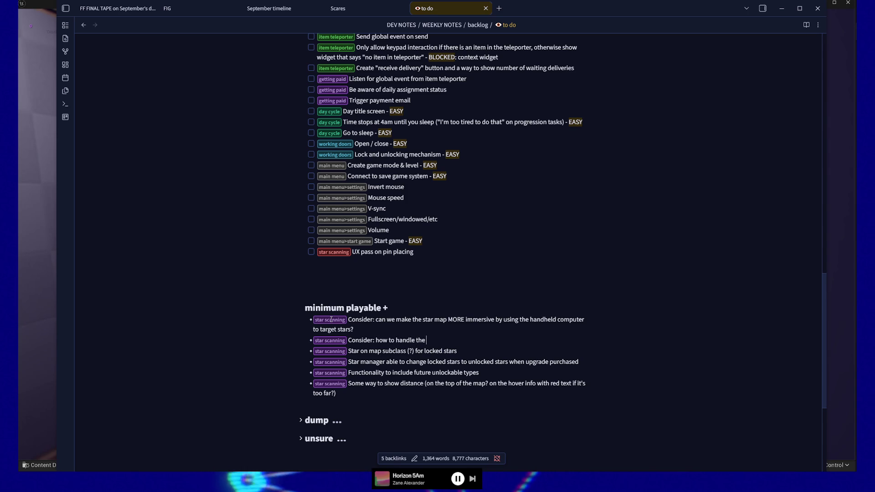
pyautogui.write('geting interaction?')
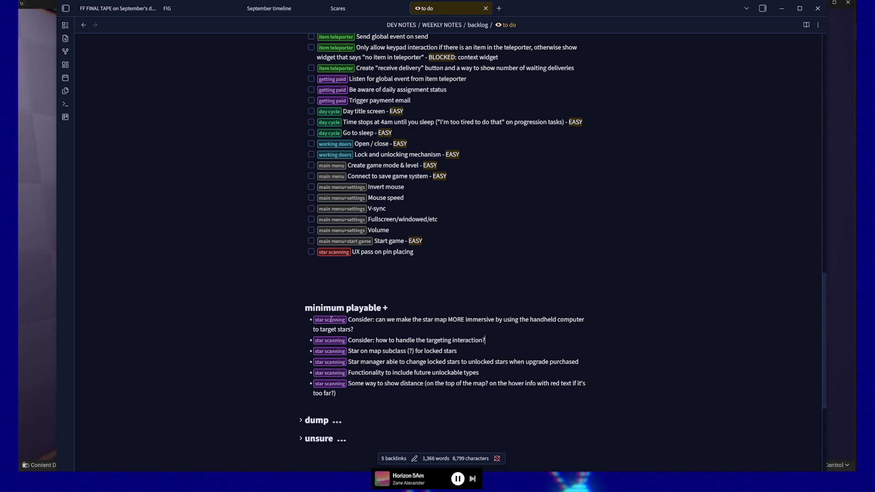
pyautogui.write(' Idea: thumbtacks are')
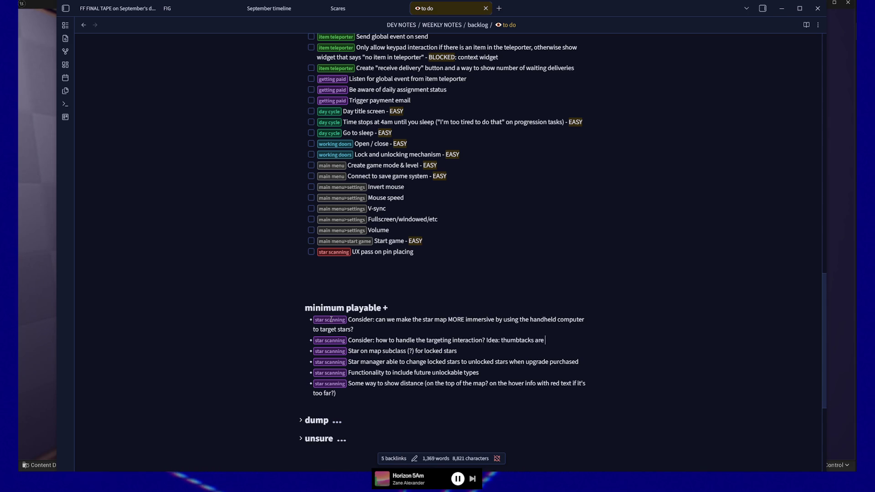
# - Write the thumbtack idea: star designation goes on your HHC, carried to the pneumatic tube terminal
pyautogui.write('sensor agnostic, you p')
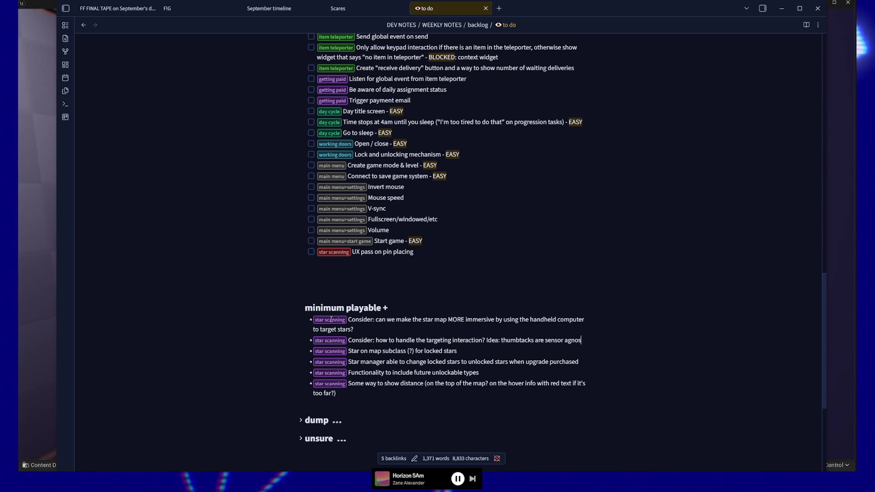
pyautogui.write('lace a thumbtack')
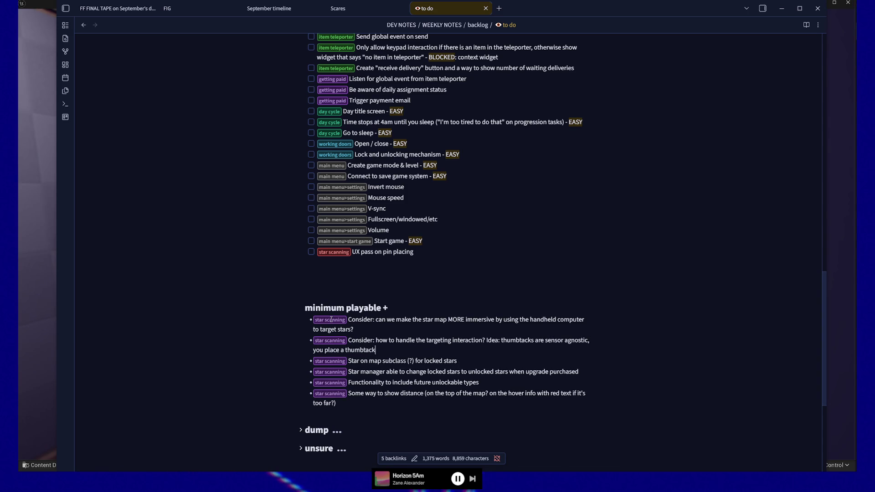
pyautogui.write(' from a box a')
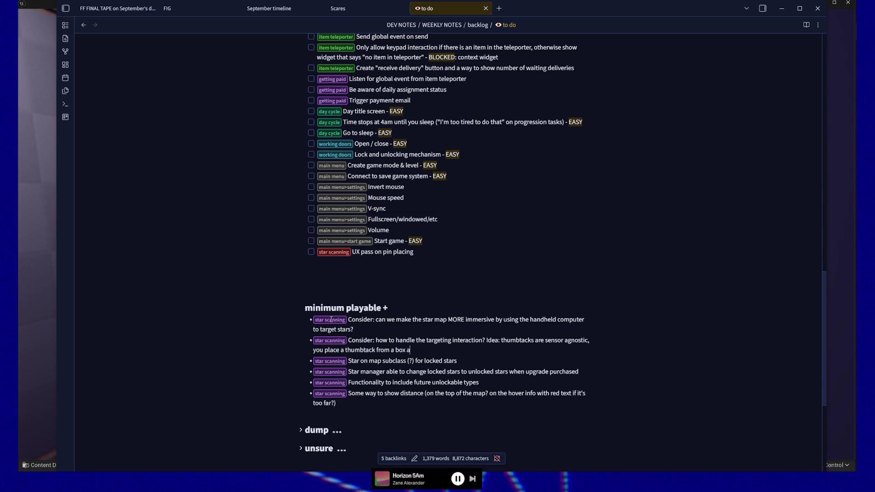
pyautogui.write('t each map')
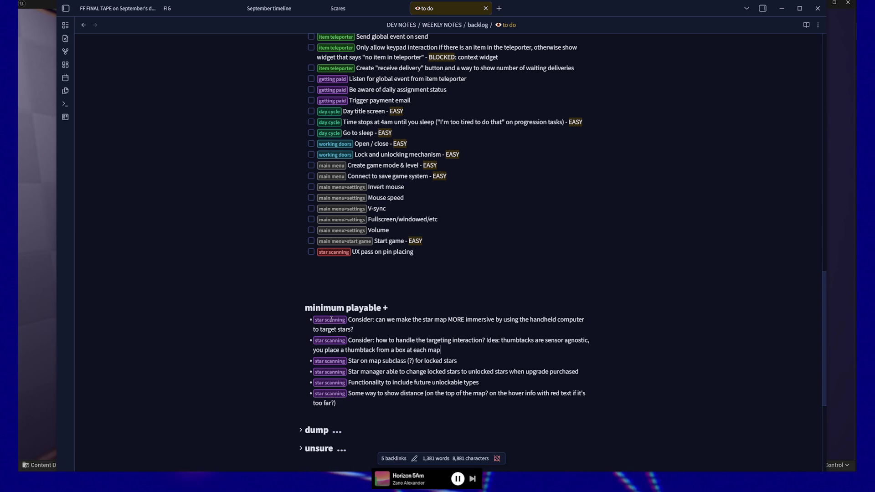
pyautogui.write(', that puts the')
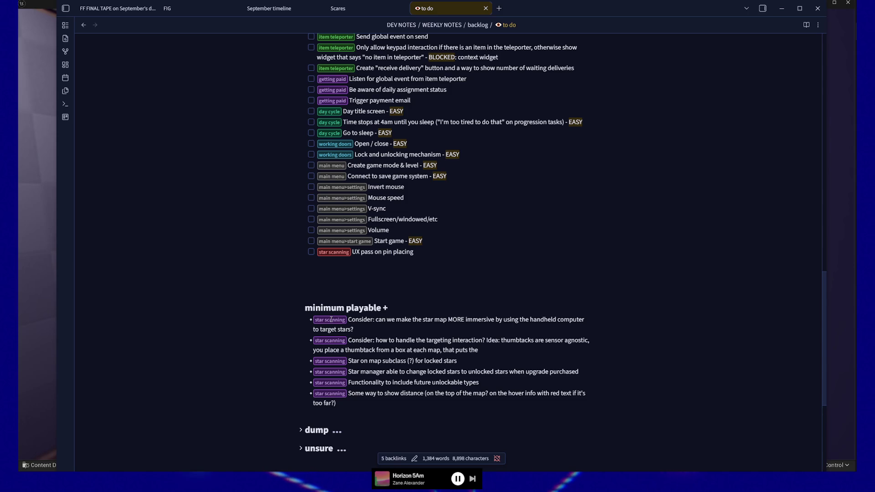
pyautogui.write(' star')
pyautogui.write(' d')
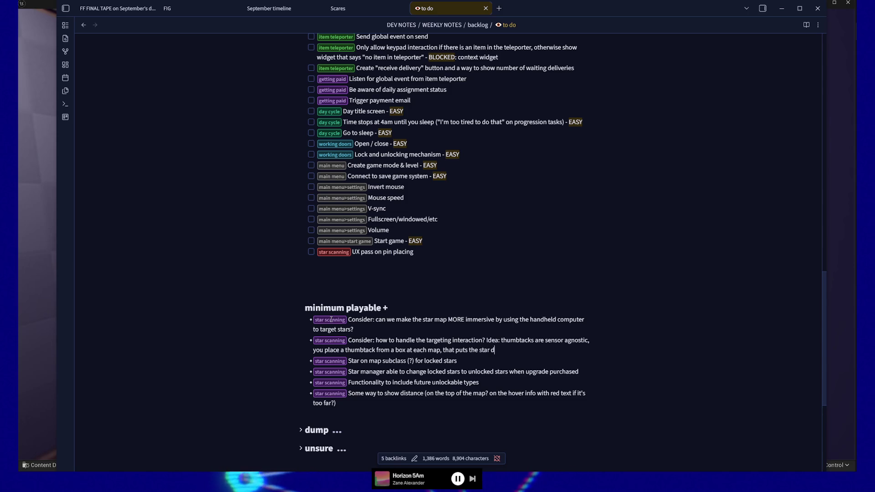
pyautogui.write('esignation on your HH')
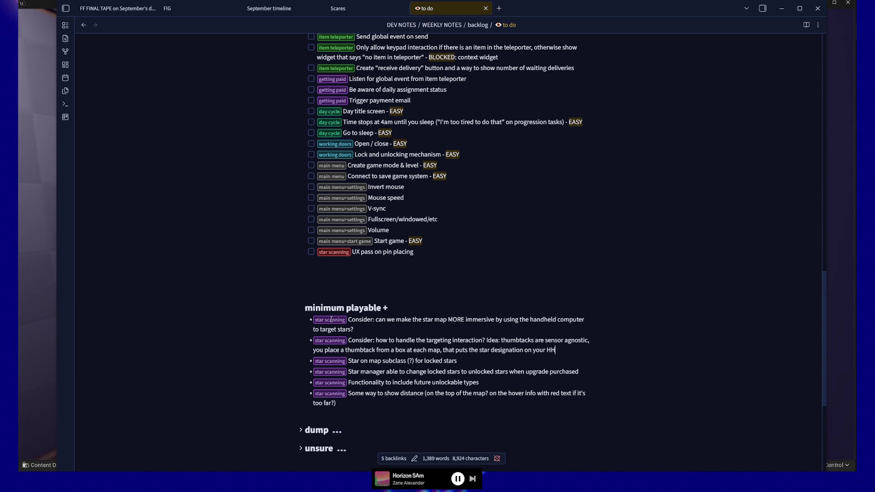
pyautogui.write('C and you walk it')
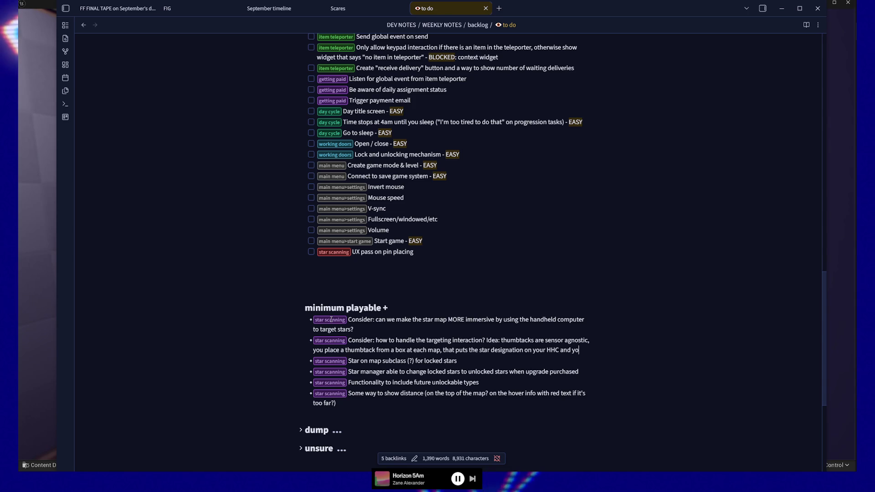
pyautogui.write(' over to the pneumatic tube and "place')
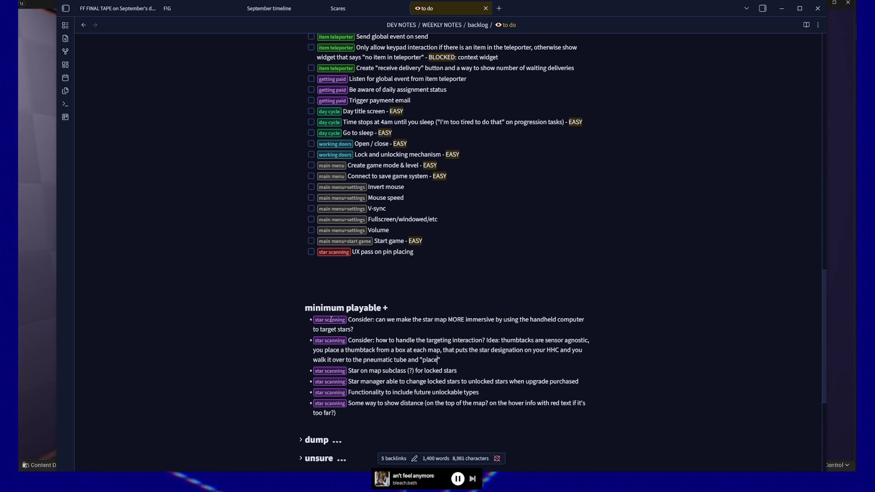
pyautogui.write('t on th')
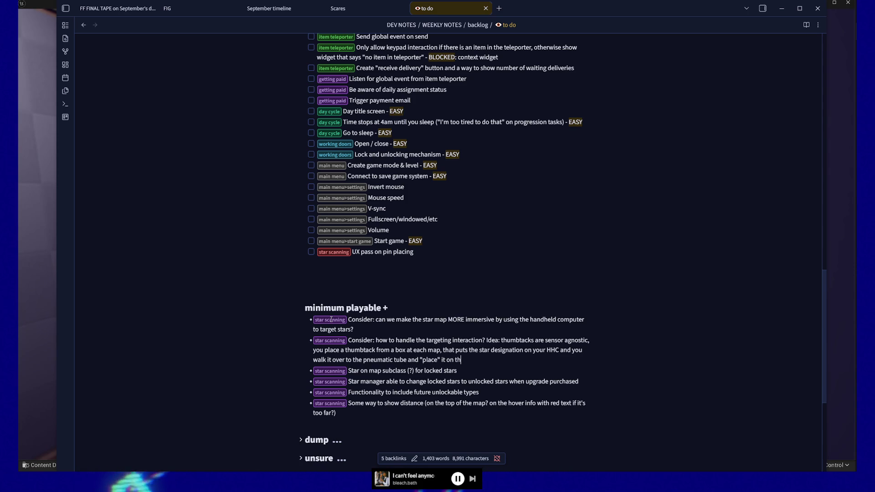
pyautogui.write('e desired termi')
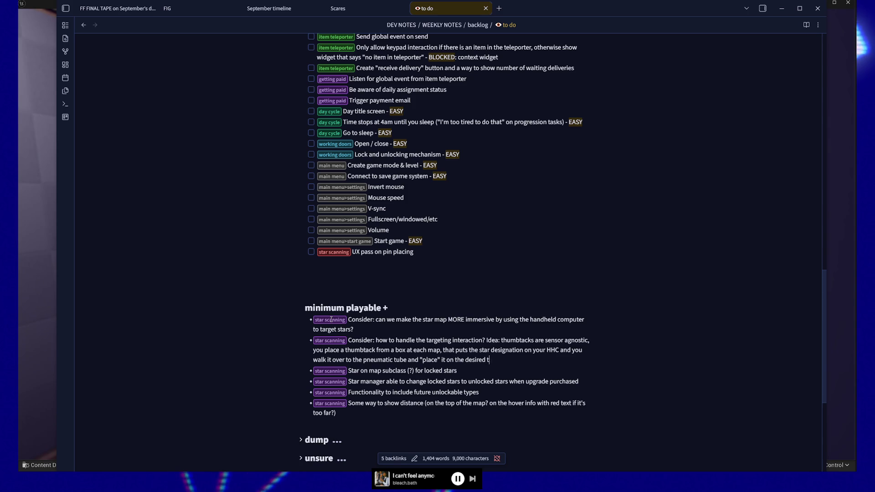
pyautogui.write('nal.')
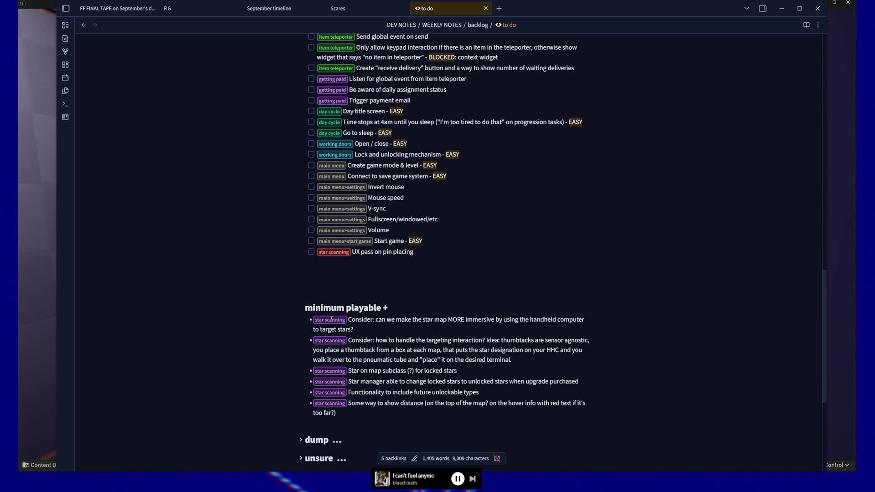
pyautogui.click(28, 341)
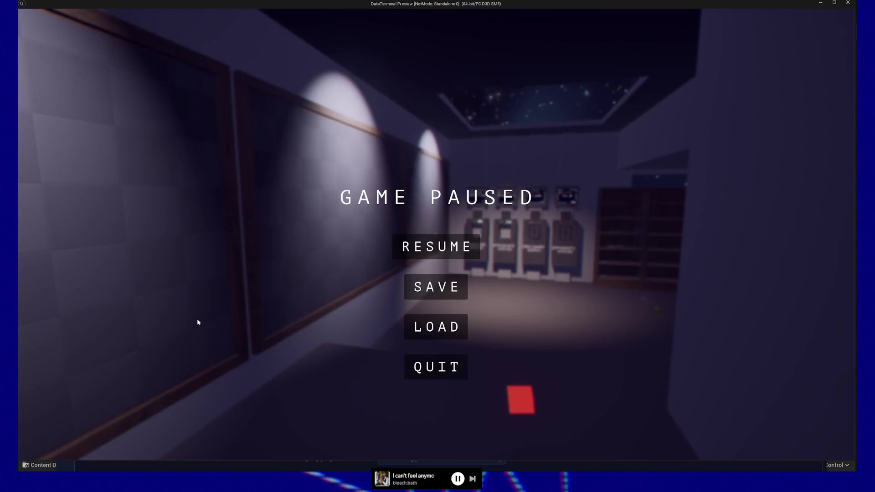
# - Resume the DataTerminal preview and walk to the checkered board and the first pneumatic station
pyautogui.click(436, 246)
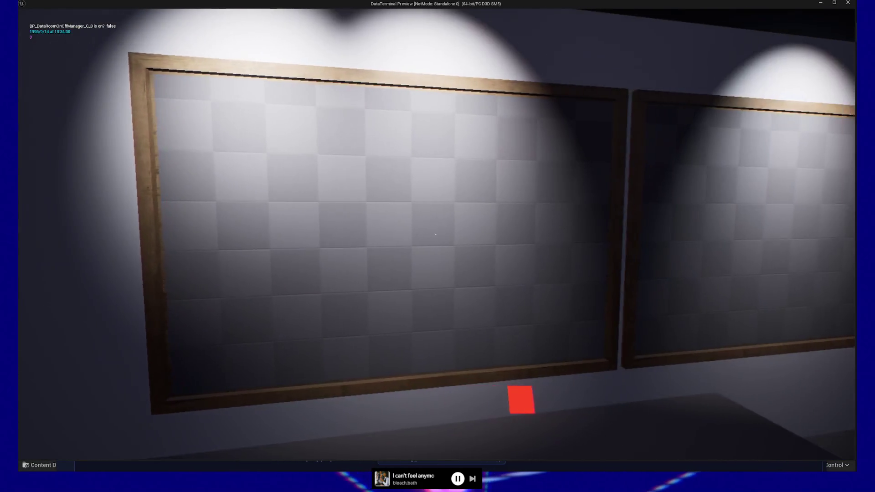
pyautogui.press('w')
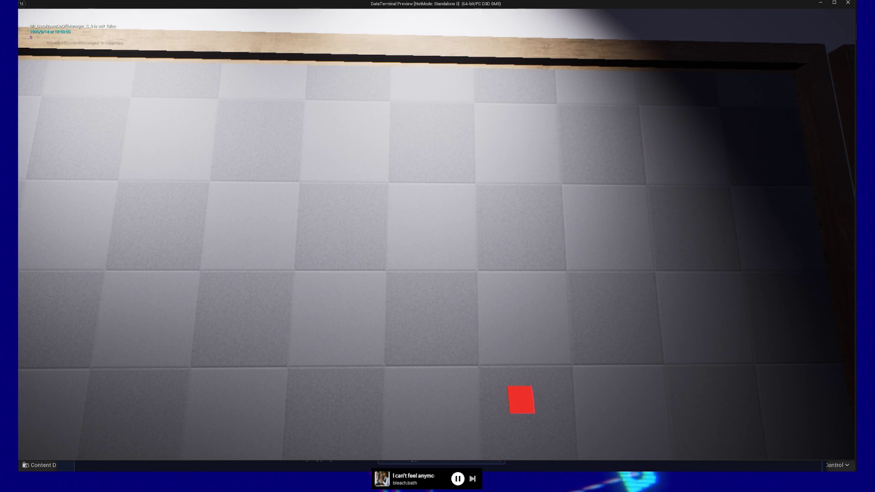
pyautogui.moveTo(435, 234)
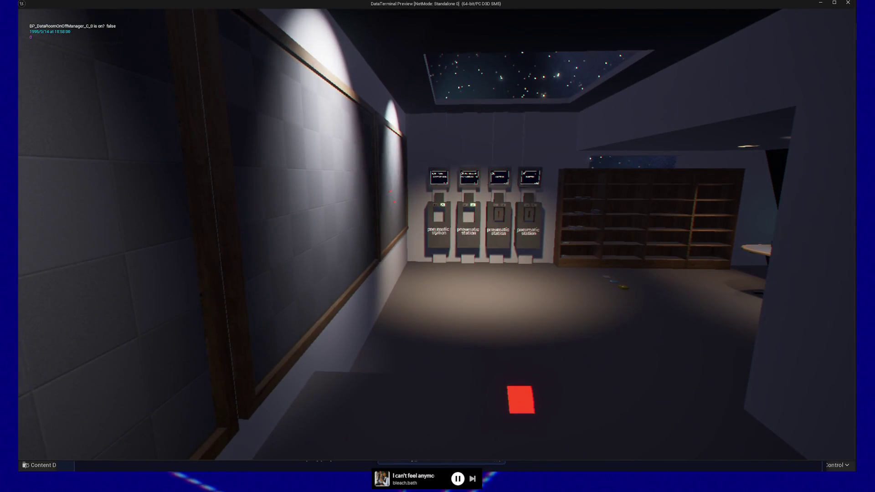
pyautogui.press('w')
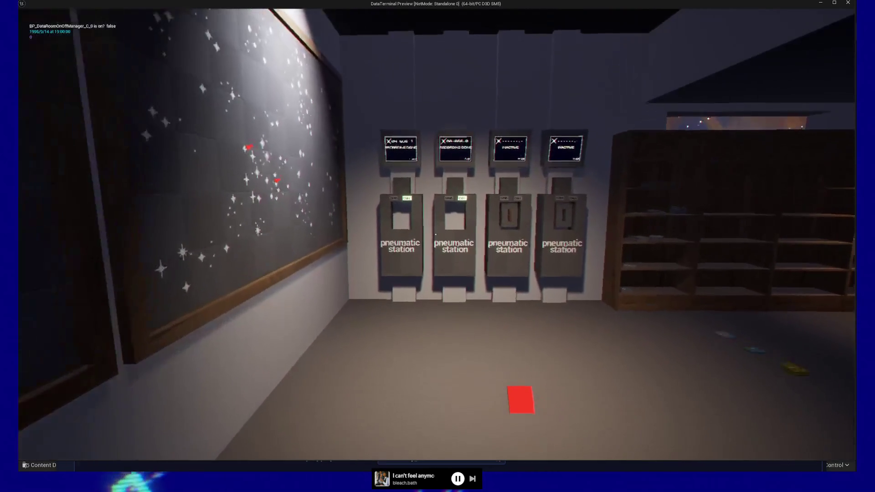
pyautogui.press('w')
pyautogui.press('s')
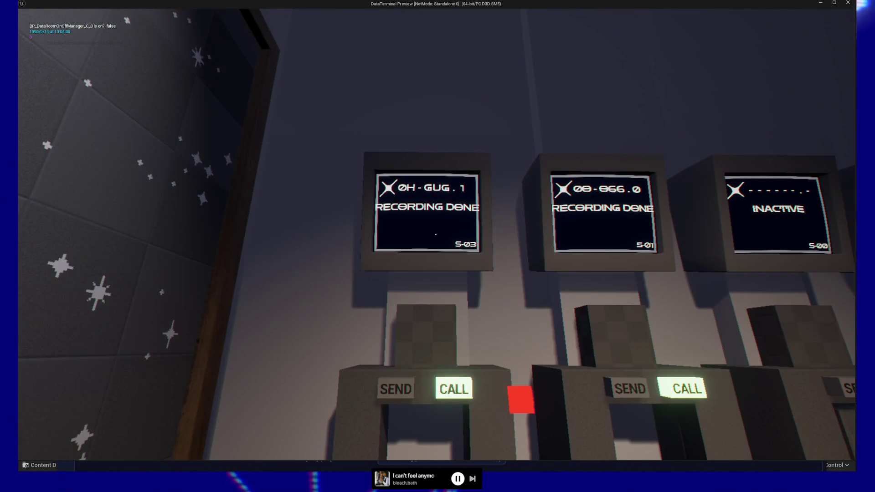
pyautogui.press('w')
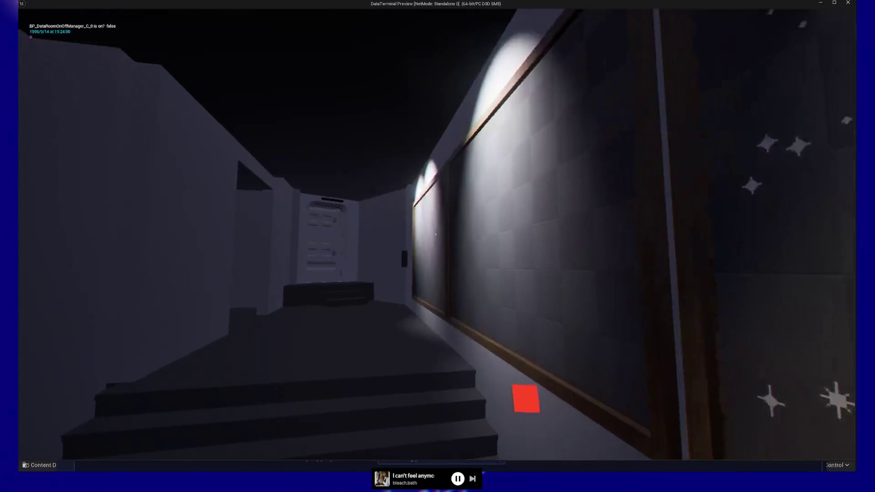
# - Walk down the hallway past the stairs and back toward the stations and star board
pyautogui.press('w')
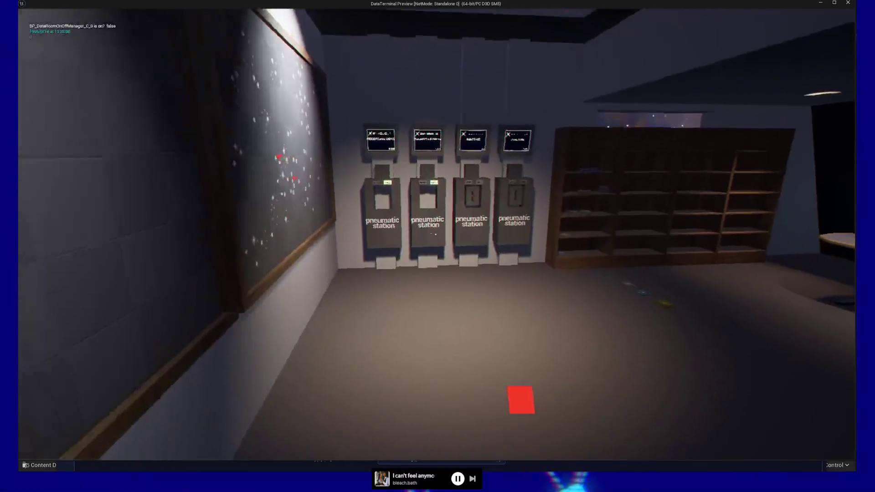
pyautogui.press('w')
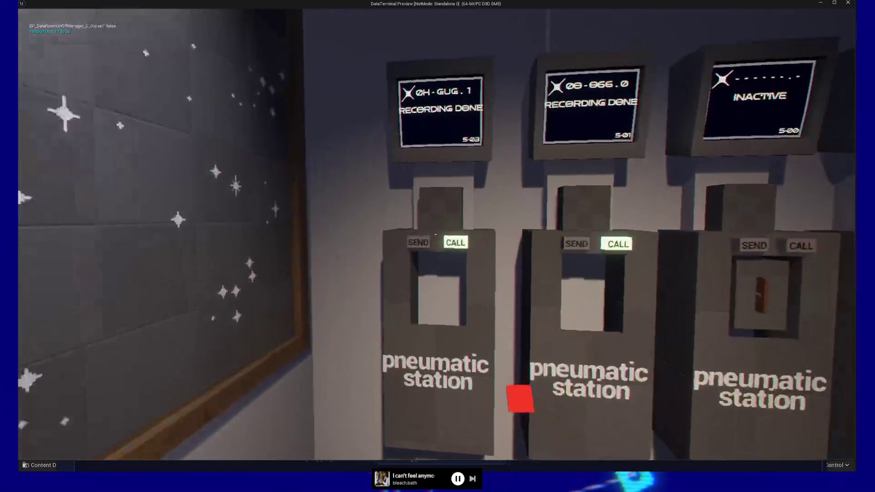
pyautogui.press('w')
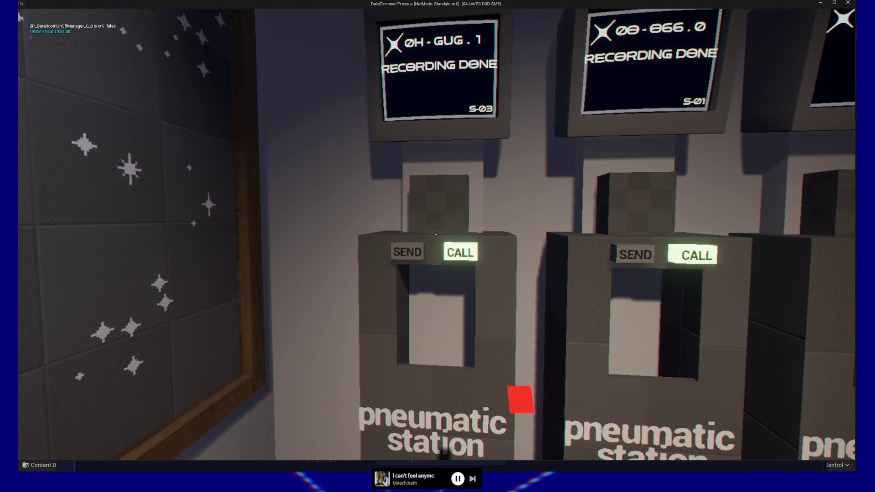
pyautogui.press('s')
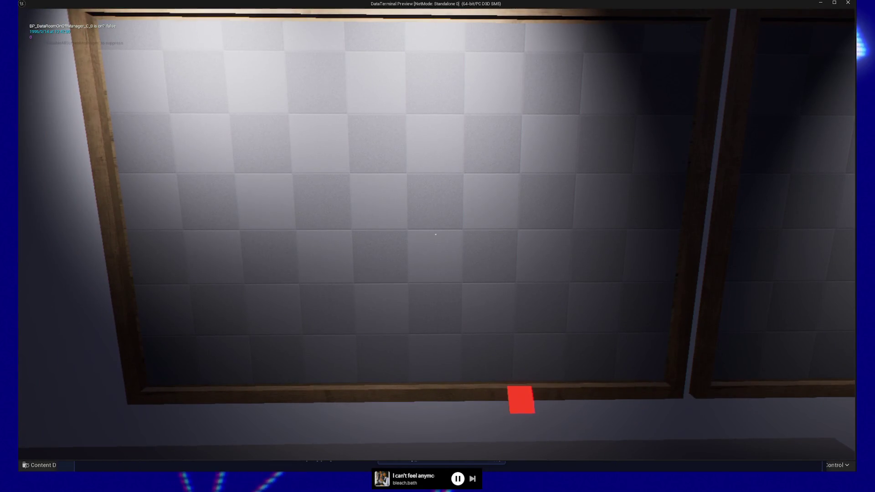
pyautogui.press('w')
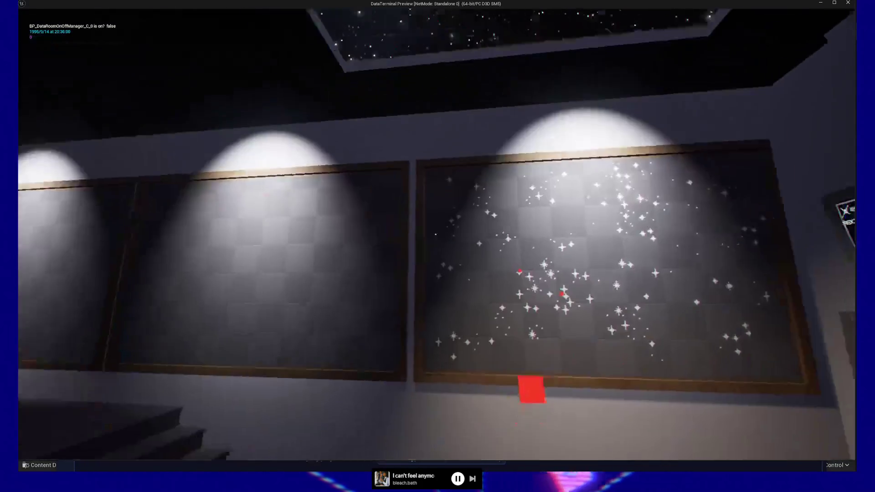
# - Walk up to the star-map board, stepping back and forth to view both boards
pyautogui.press('w')
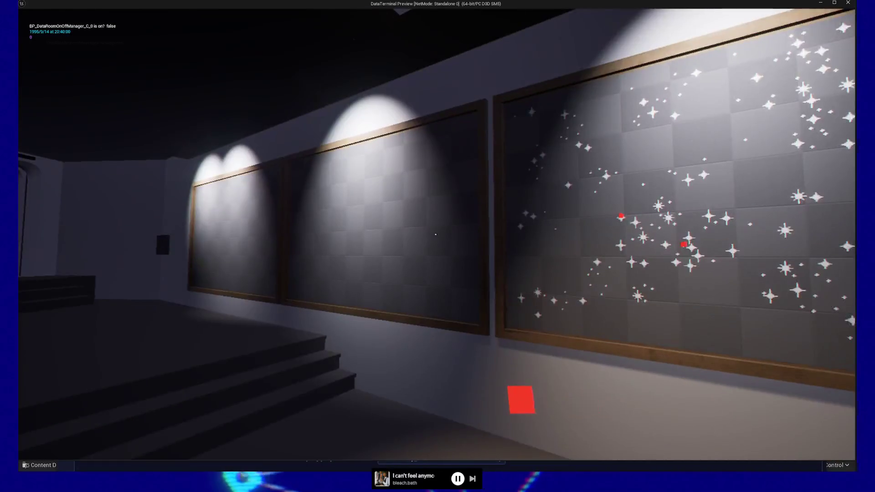
pyautogui.press('w')
pyautogui.press('w')
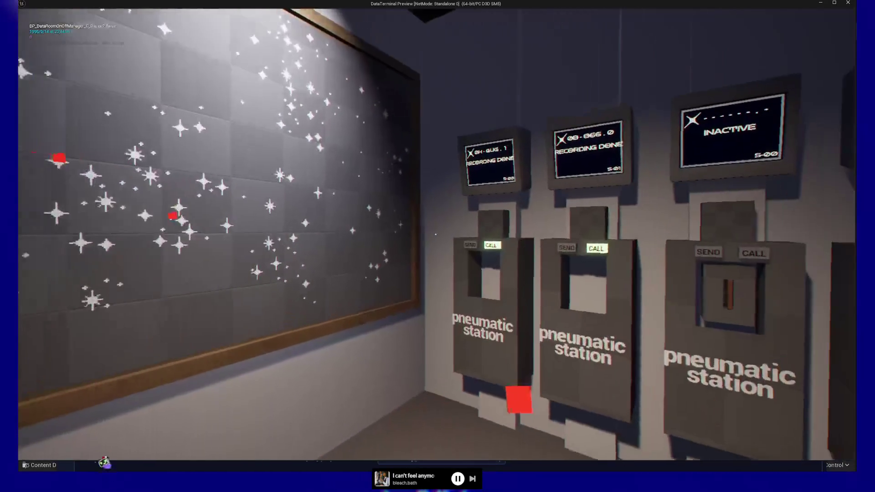
pyautogui.press('s')
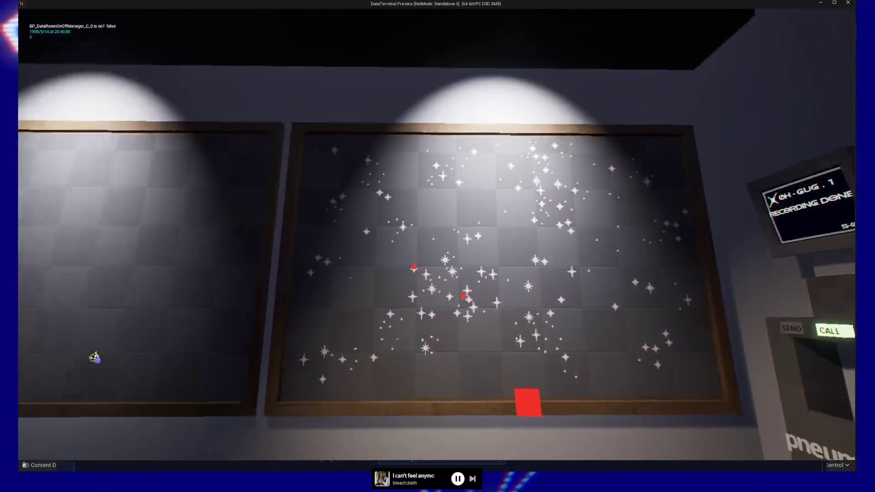
pyautogui.press('s')
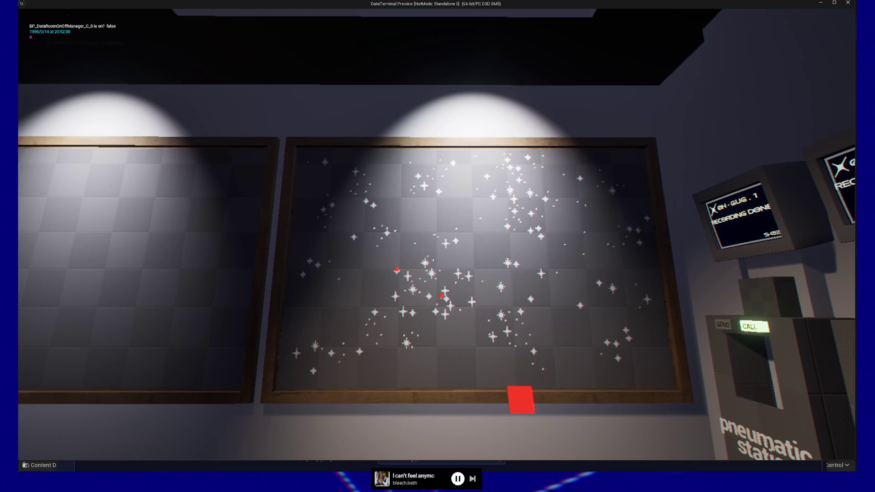
pyautogui.press('w')
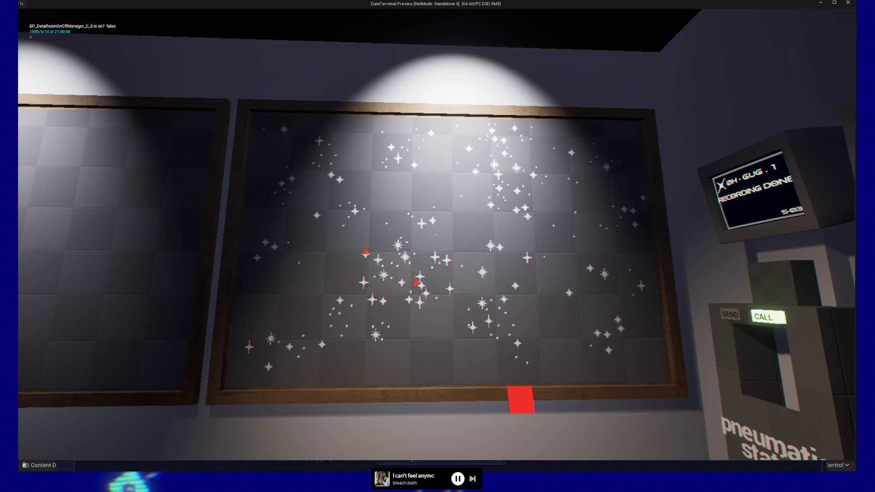
pyautogui.press('s')
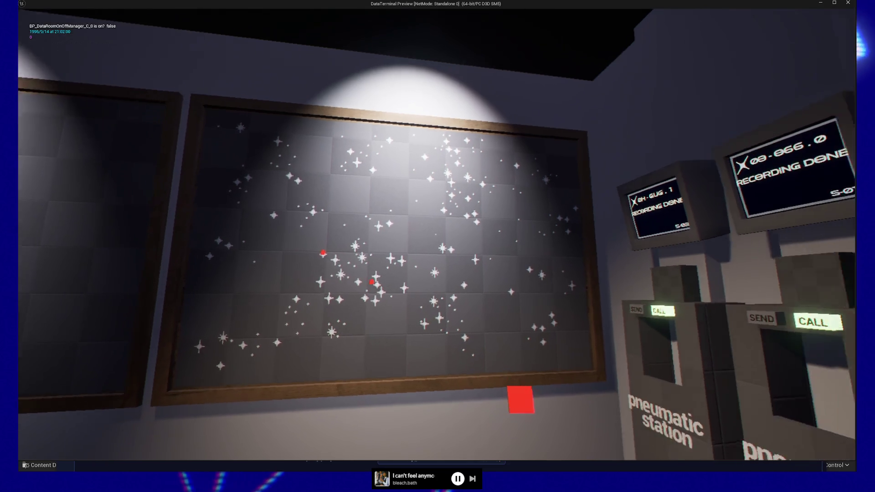
# - Approach the starry board, pause the game, and switch to the Obsidian to-do notes
pyautogui.press('w')
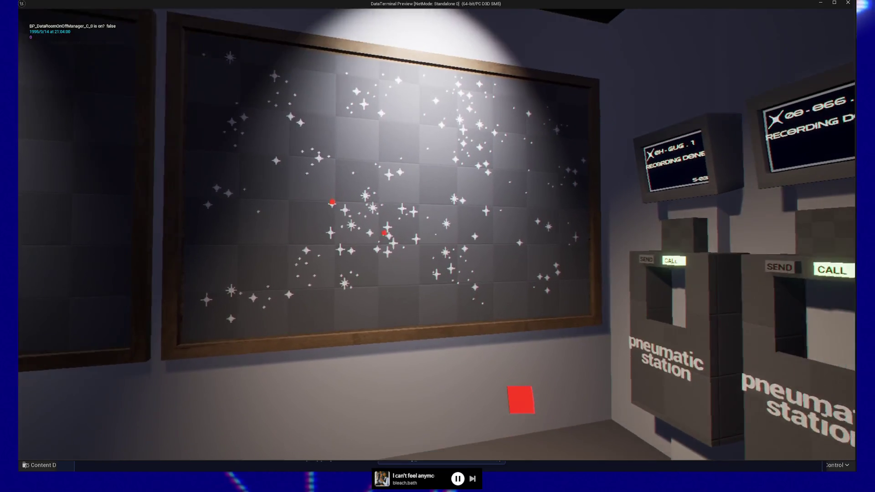
pyautogui.press('w')
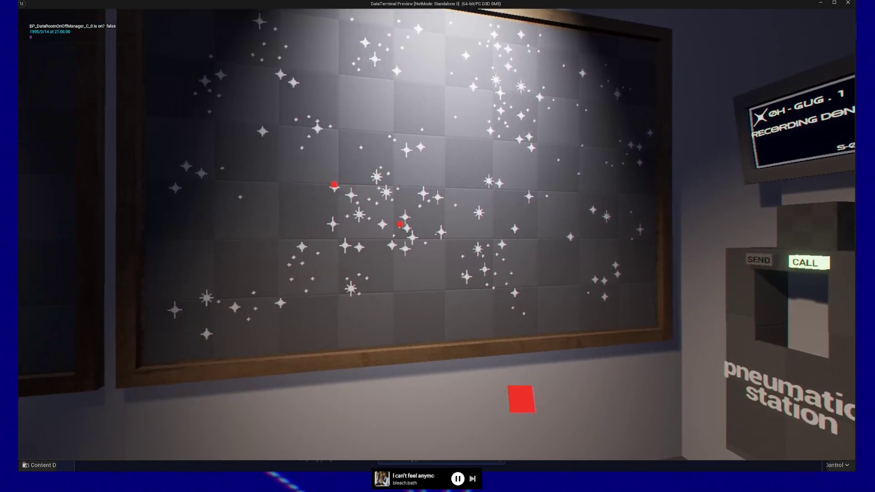
pyautogui.press('Escape')
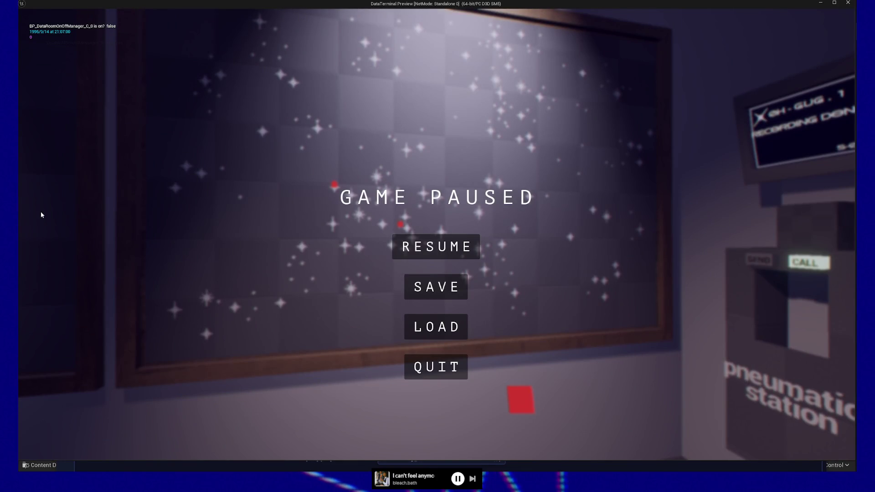
pyautogui.hotkey('alt', 'Tab')
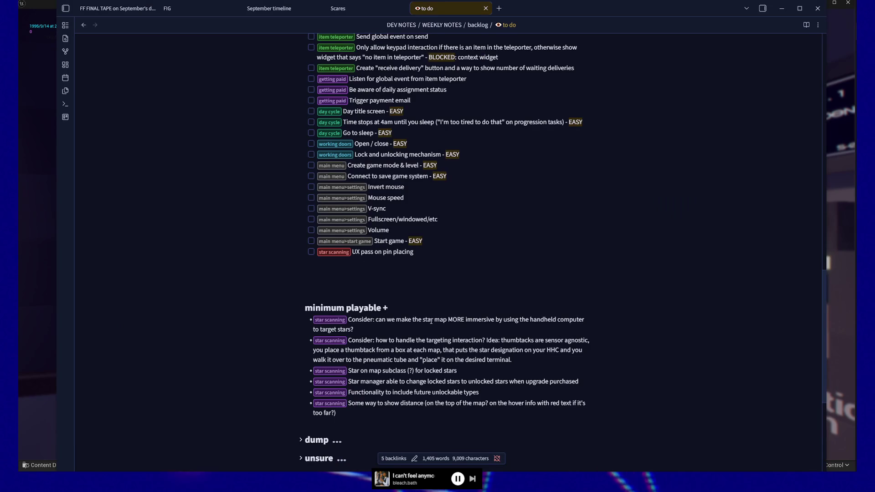
# - Capitalize 'Can' in the immersion bullet, copy the star scanning tag, and start a new sub-bullet
pyautogui.click(376, 320)
pyautogui.press('Delete')
pyautogui.write('C')
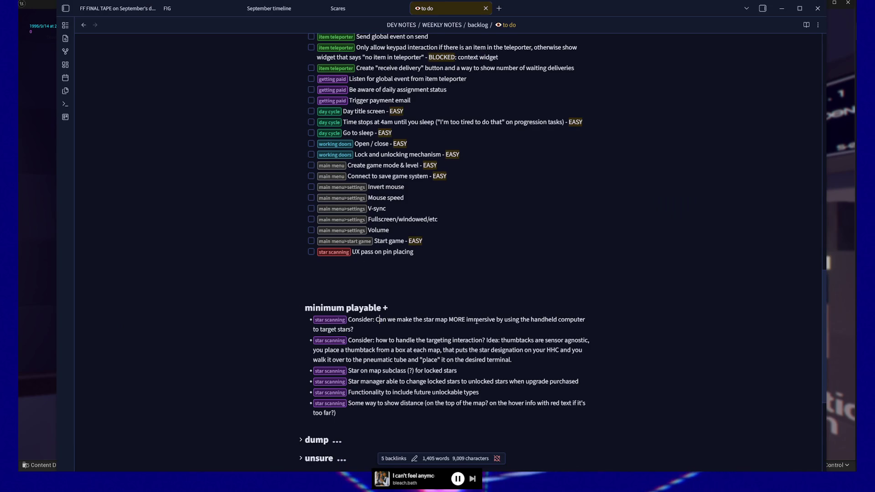
pyautogui.click(371, 329)
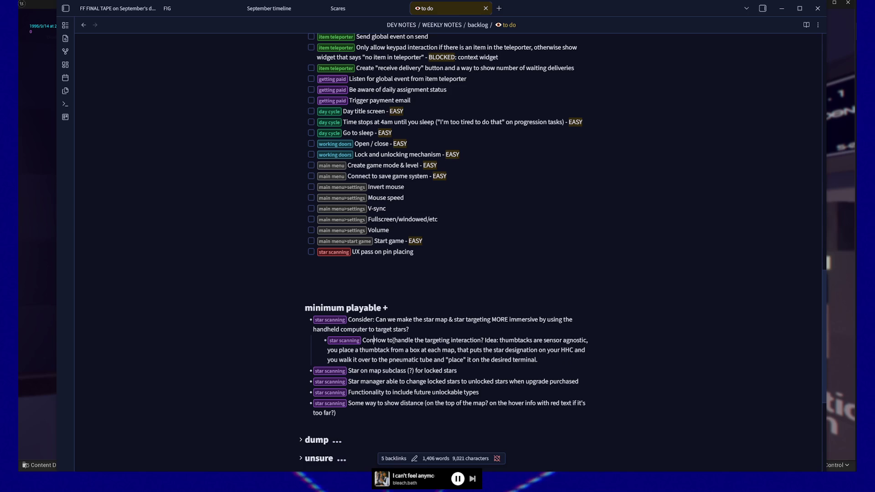
pyautogui.doubleClick(349, 340)
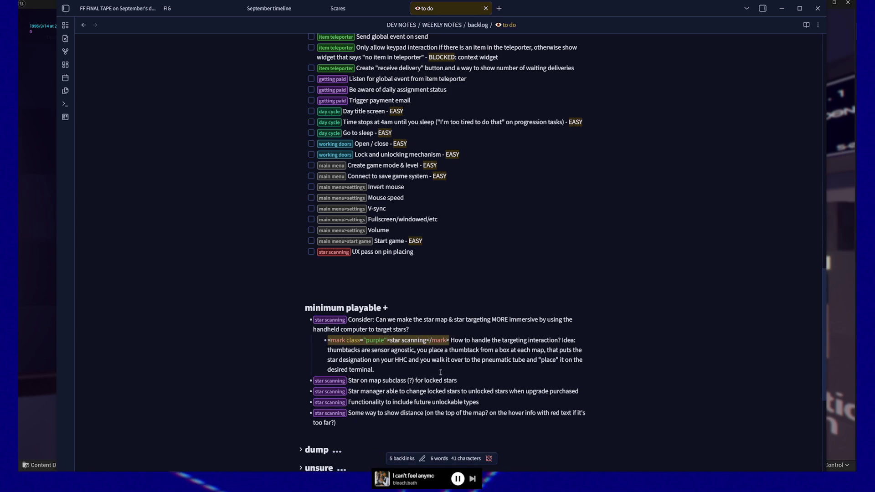
pyautogui.press('Return')
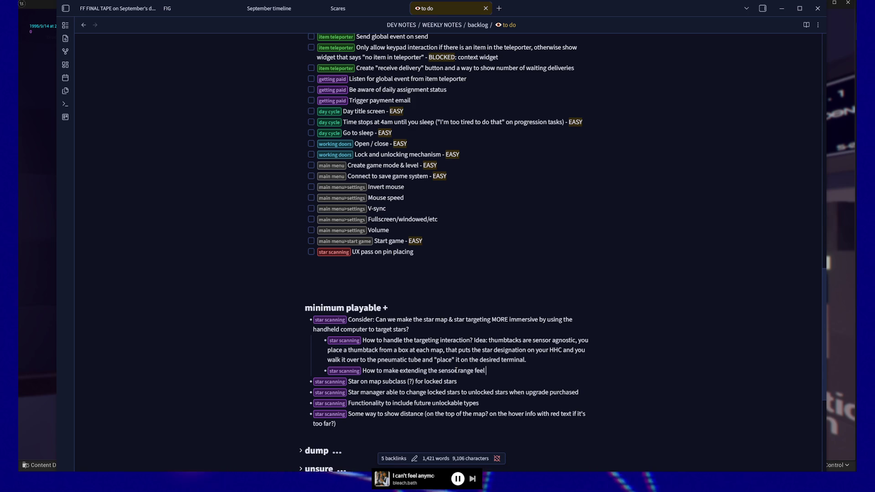
# - End the sub-bullet with '?' so it reads 'How to make extending the sensor range feel satisfying?'
pyautogui.write('?')
pyautogui.click(381, 385)
pyautogui.write('(Or perhaps hide future maps until they are unlocked.)')
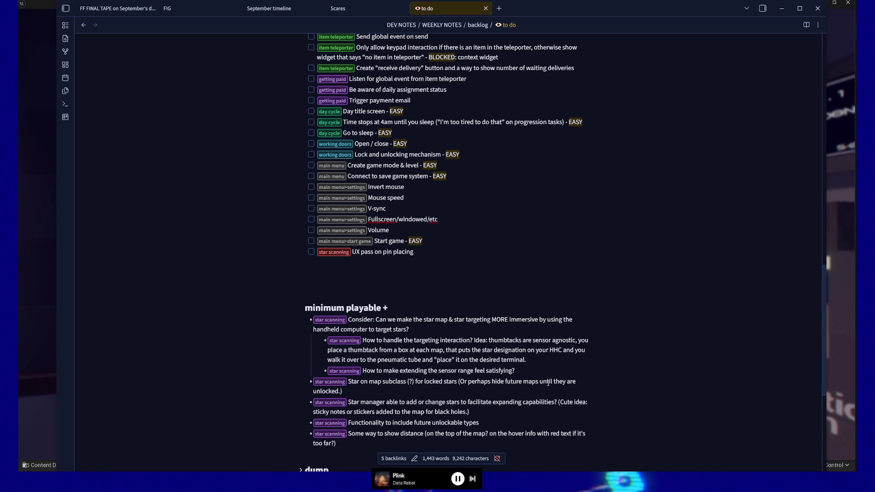
# - Indent 'Functionality to include future unlockable types' one level under the Star manager bullet
pyautogui.click(380, 390)
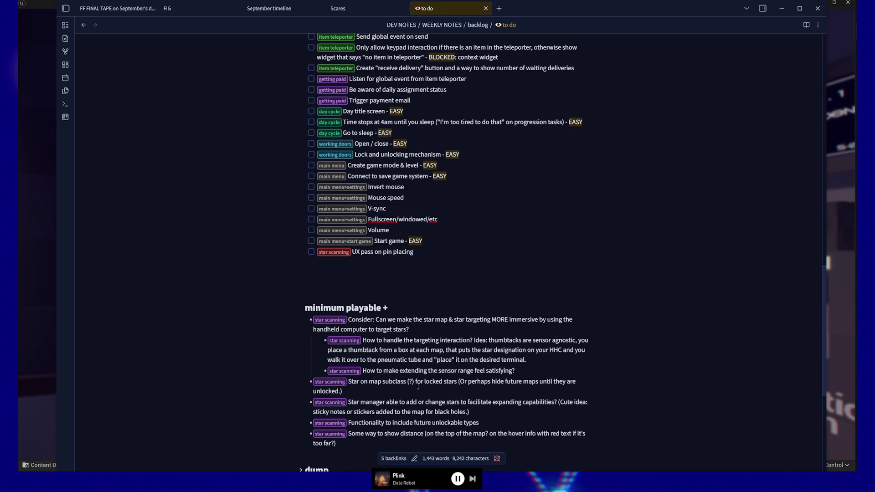
pyautogui.click(504, 419)
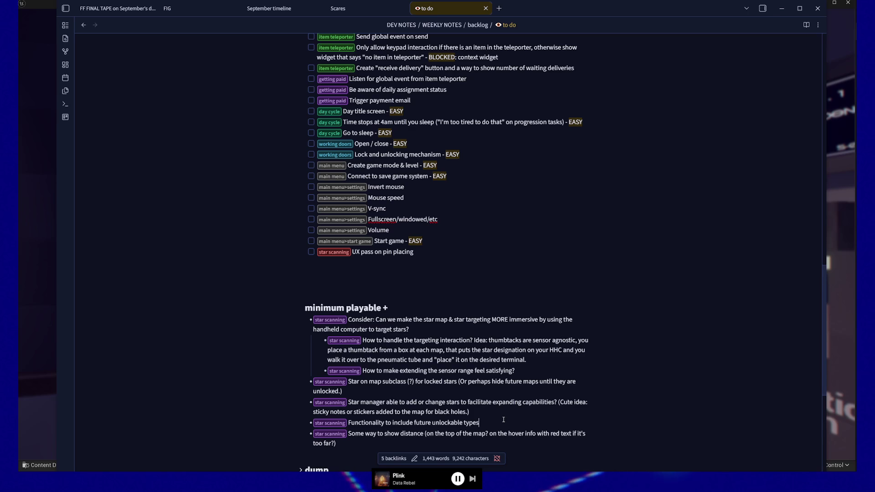
pyautogui.press('Tab')
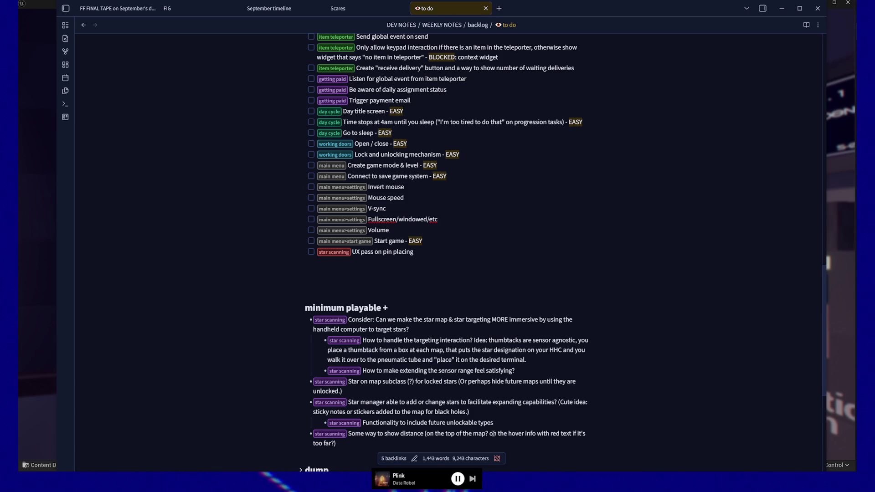
pyautogui.moveTo(490, 434); pyautogui.dragTo(465, 446)
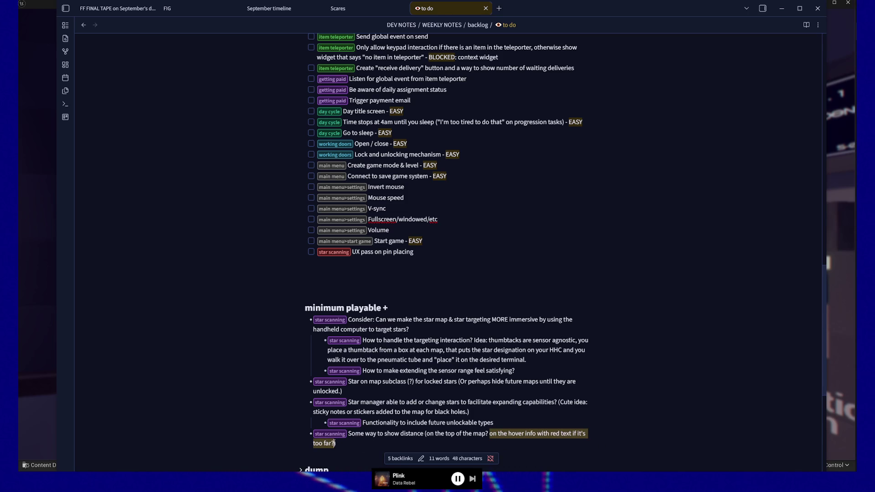
# - Delete the hover-info clause so the distance bullet ends at '(on the top of the map?)'
pyautogui.press('BackSpace')
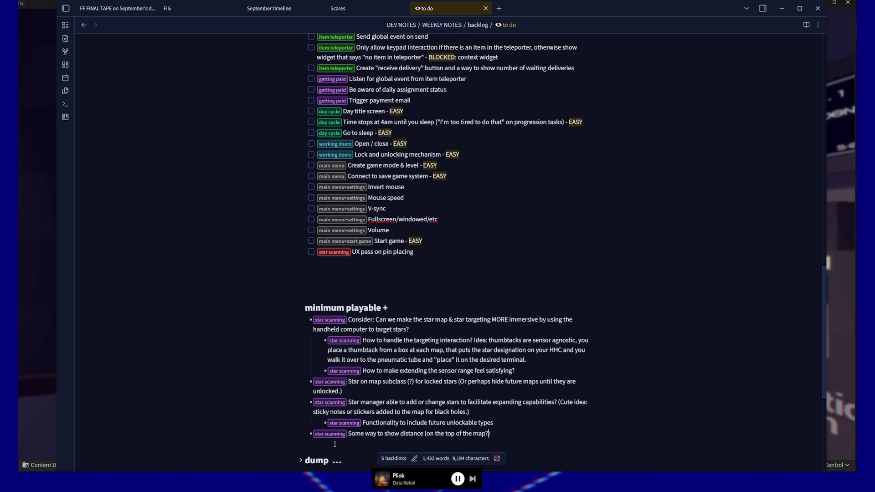
pyautogui.moveTo(414, 340); pyautogui.dragTo(470, 341)
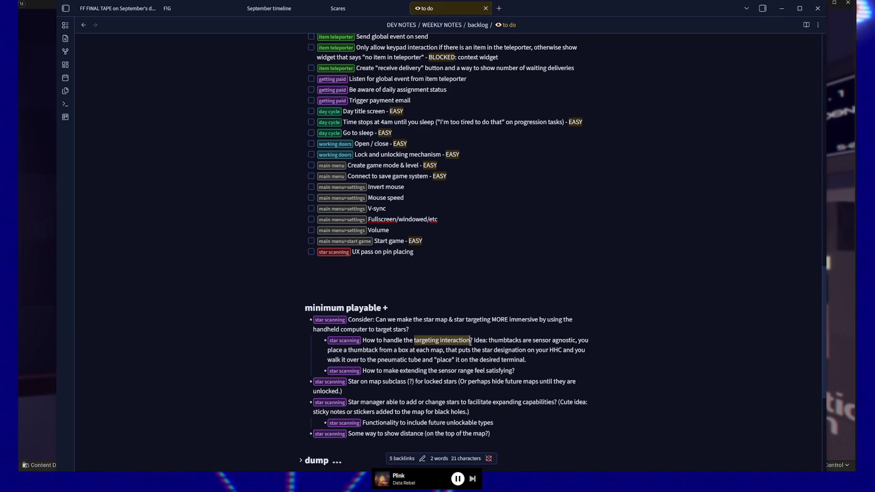
# - Wrap 'targeting interaction' and 'star map & star targeting' in == highlight markup so both render highlighted
pyautogui.write('==')
pyautogui.click(453, 393)
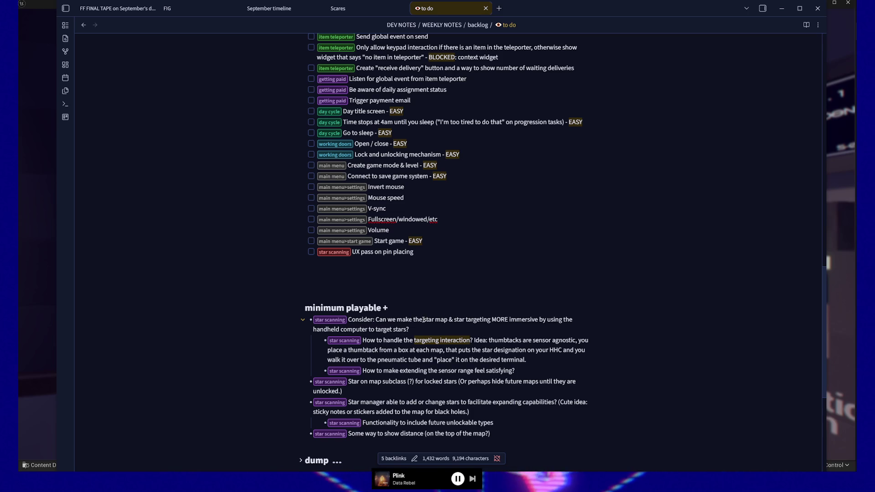
pyautogui.moveTo(423, 320); pyautogui.dragTo(492, 320)
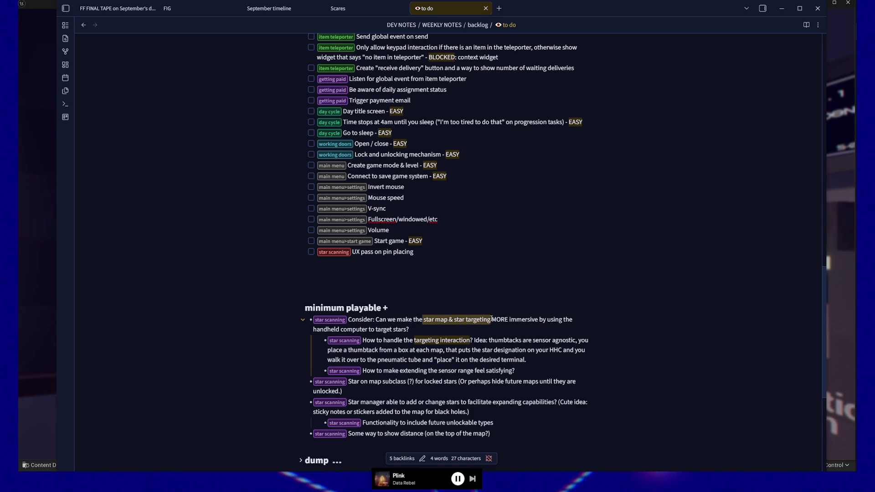
pyautogui.write('==')
pyautogui.click(578, 319)
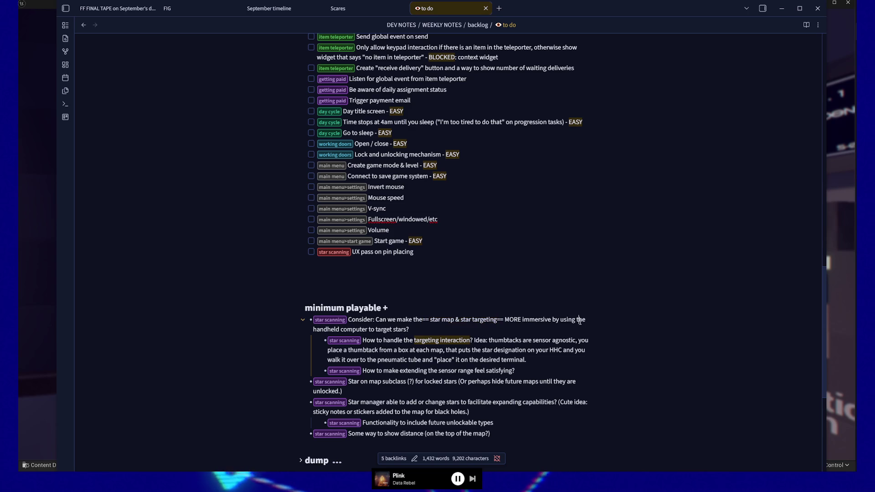
pyautogui.click(564, 357)
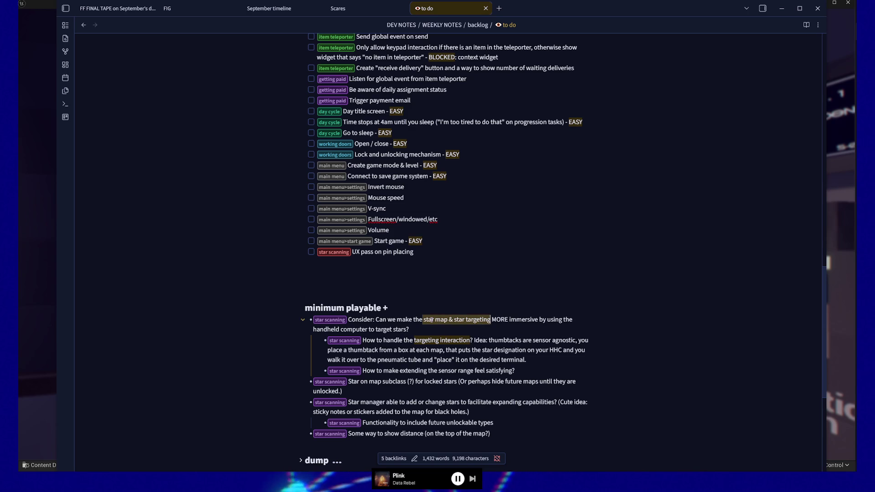
# - Verify the 'star map & star targeting' highlight, then tick the first star scanning task as done
pyautogui.moveTo(423, 320); pyautogui.dragTo(492, 320)
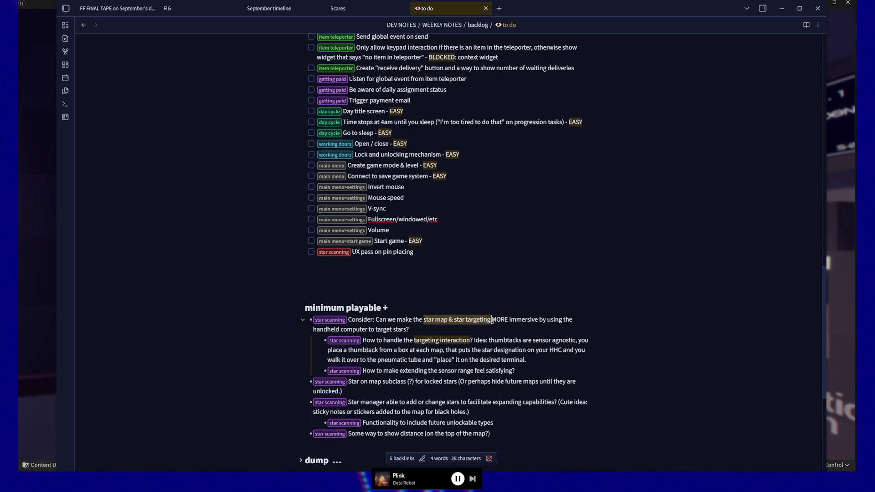
pyautogui.click(499, 382)
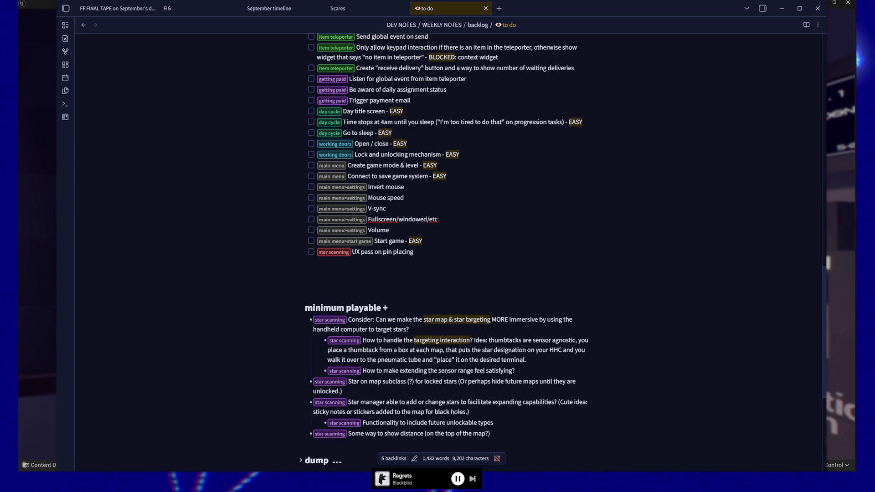
pyautogui.scroll(20, 373, 277)
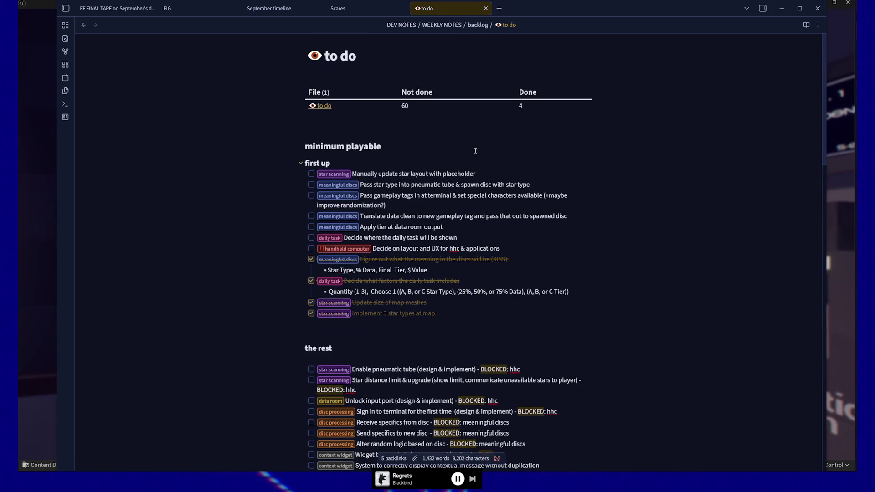
pyautogui.click(312, 174)
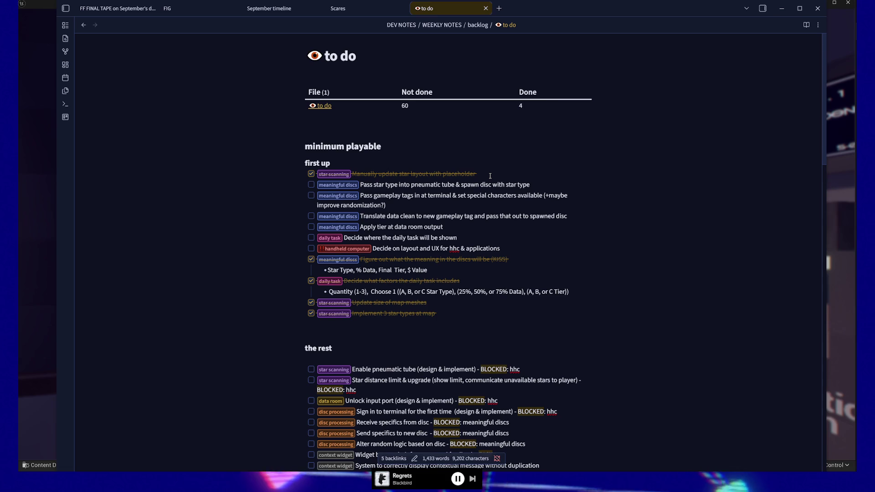
# - Replace the completed first task line with the pasted star layout task under Quantity
pyautogui.tripleClick(510, 172)
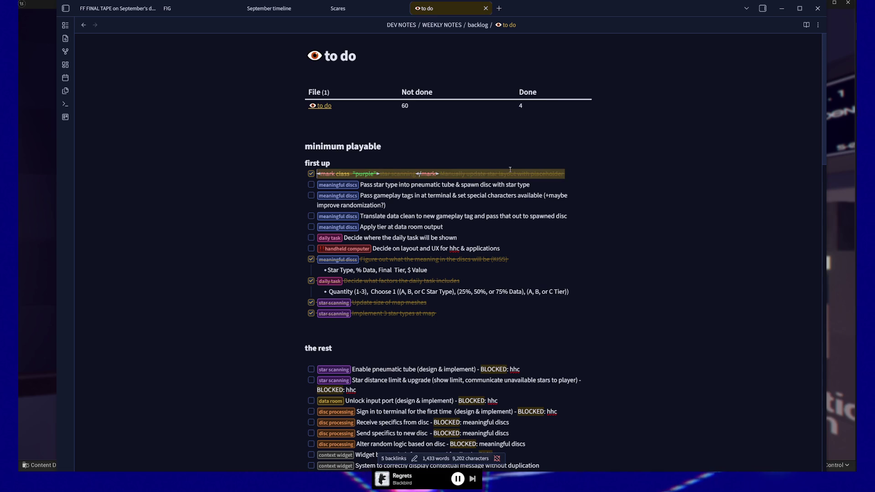
pyautogui.press('BackSpace')
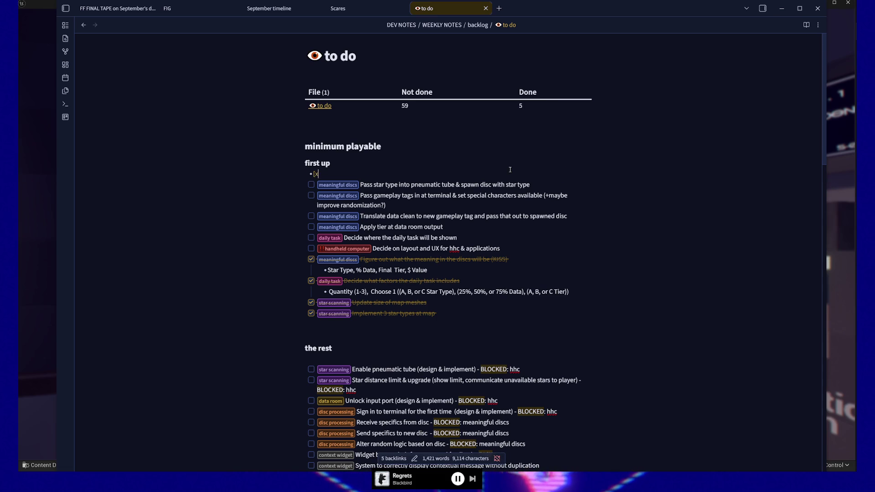
pyautogui.press('BackSpace')
pyautogui.press('BackSpace')
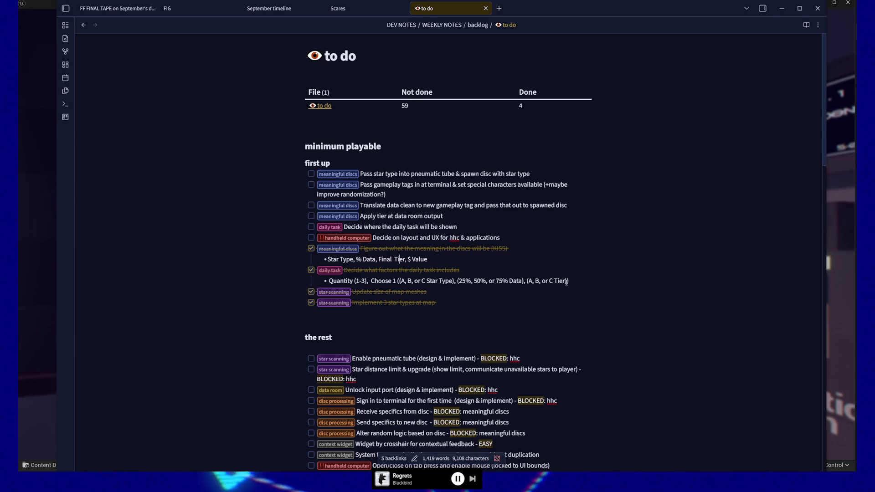
pyautogui.press('Return')
pyautogui.write('[ ]')
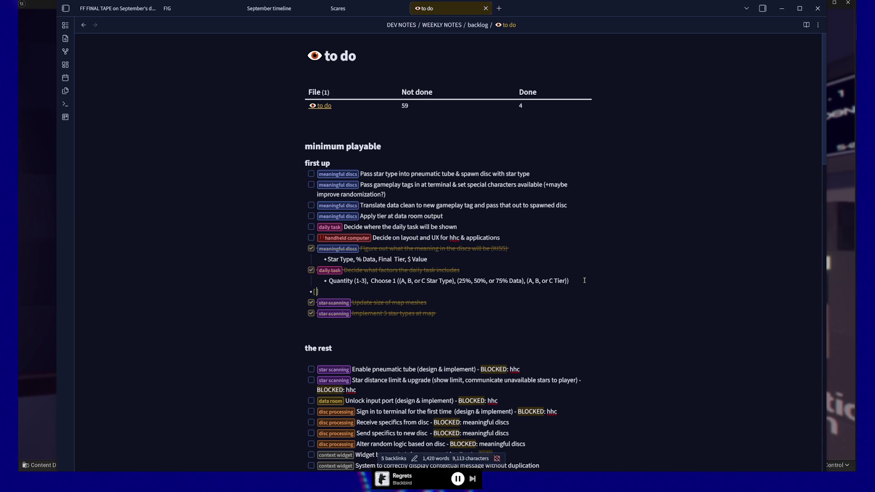
pyautogui.hotkey('ctrl', 'v')
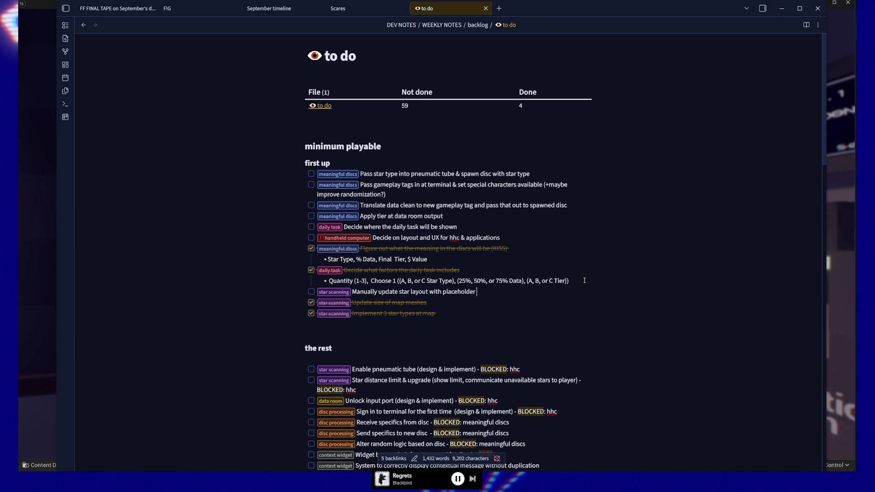
# - Tick 'Manually update star layout with placeholder' so Done shows 5, then quit the paused game
pyautogui.click(311, 292)
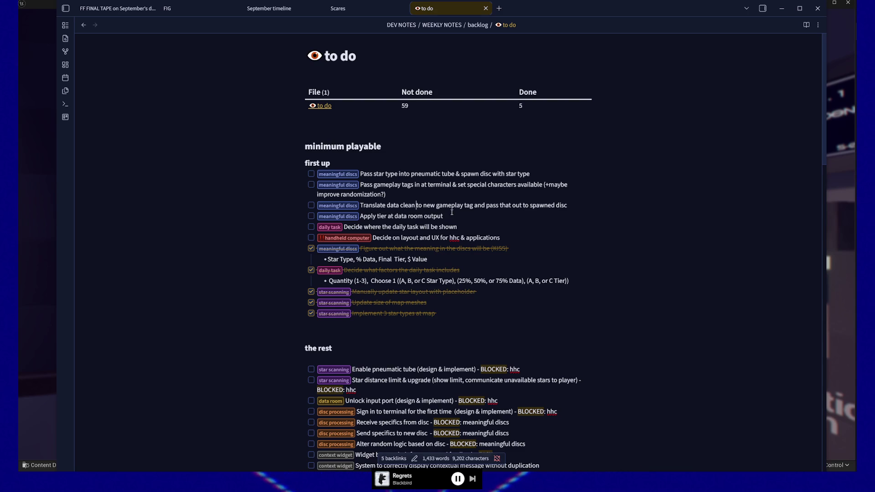
pyautogui.click(853, 41)
pyautogui.click(431, 366)
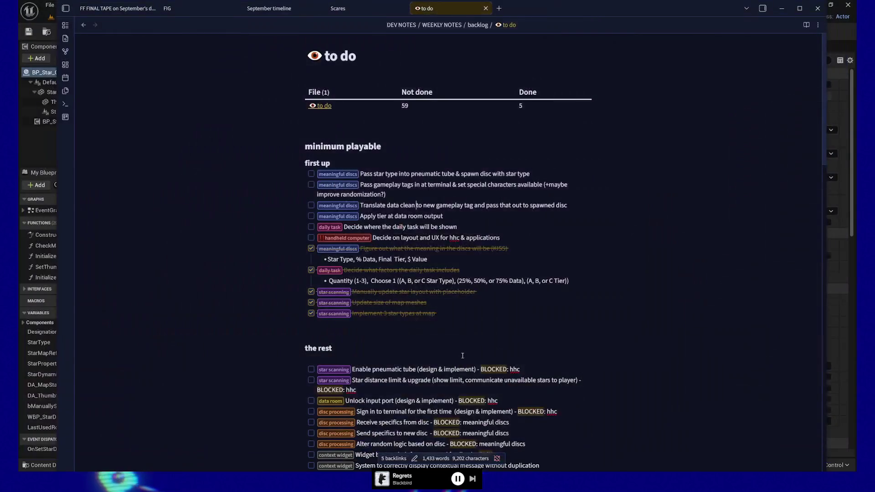
# - Close the BP_Prop, BP_InteractableComponent, BP_PickupItem and BP_FirstPersonGameMode tabs, then view BP_Maps' Viewport
pyautogui.click(839, 33)
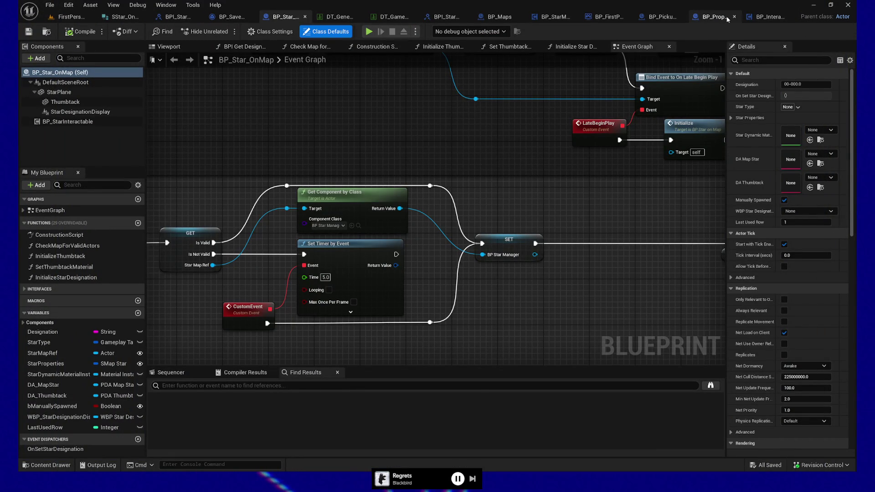
pyautogui.click(735, 17)
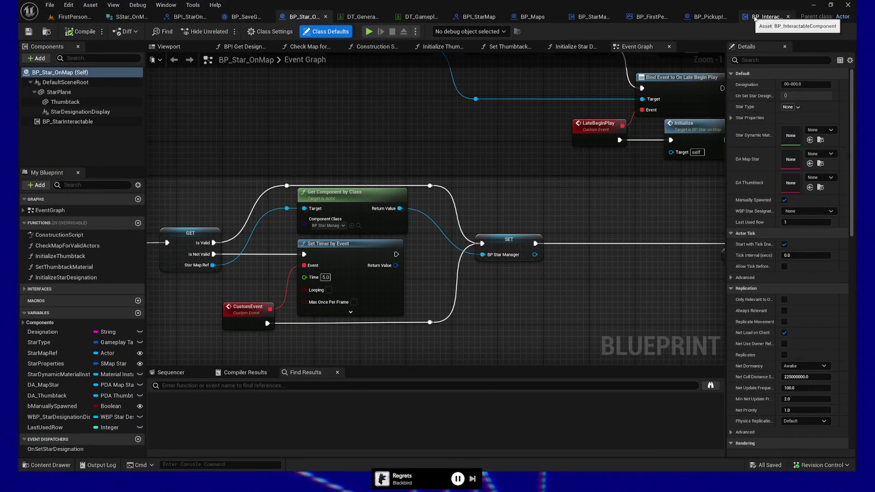
pyautogui.click(789, 17)
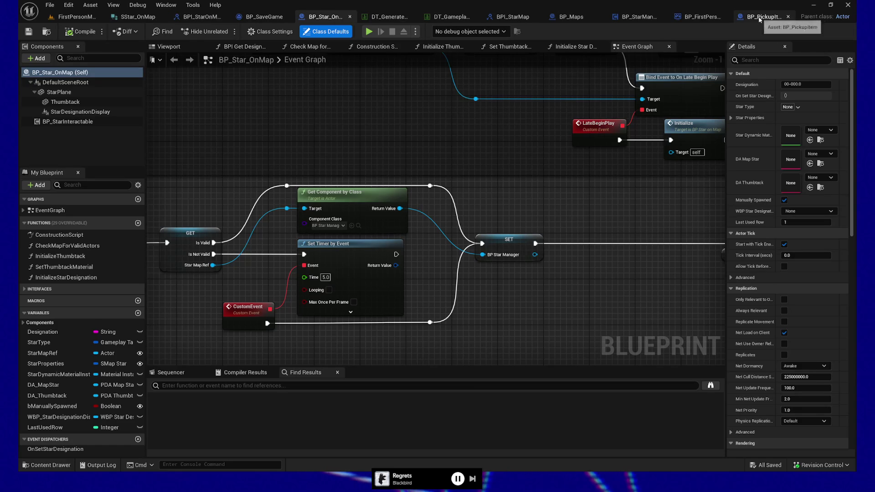
pyautogui.click(788, 17)
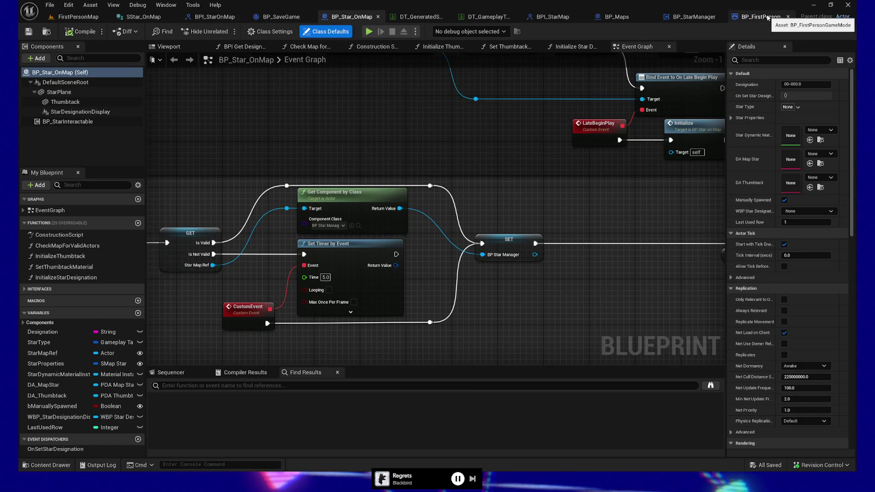
pyautogui.click(788, 17)
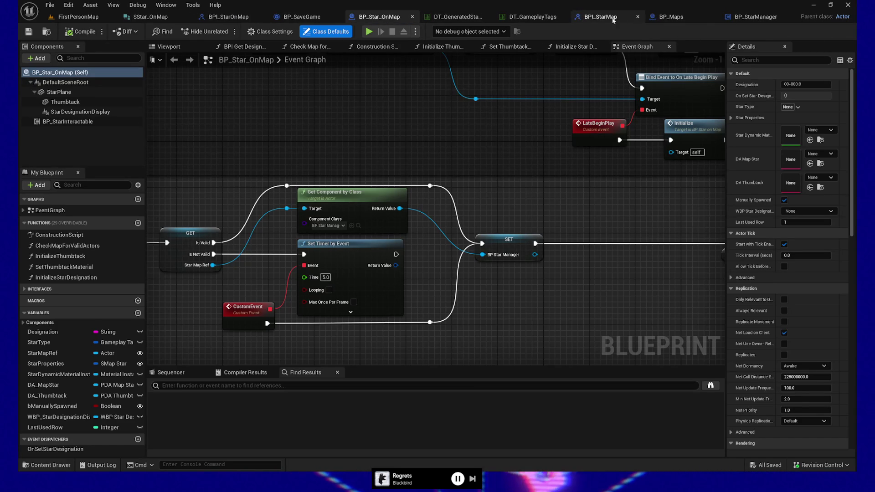
pyautogui.click(693, 18)
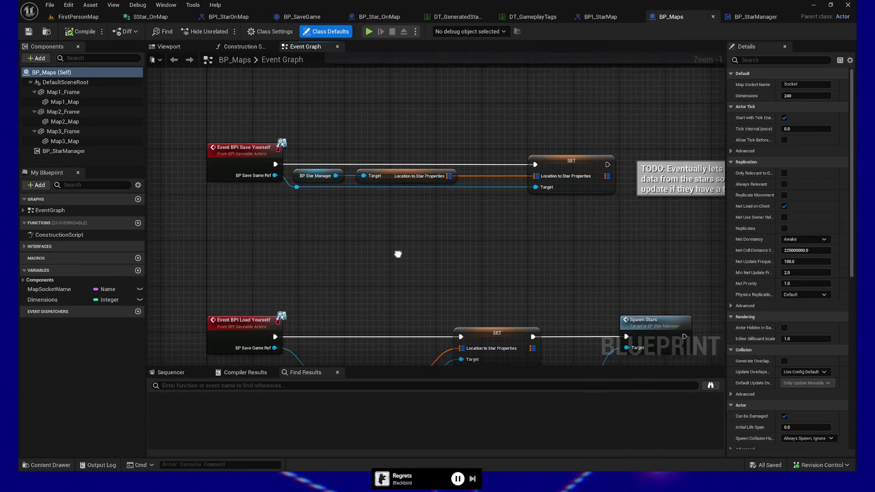
pyautogui.click(176, 47)
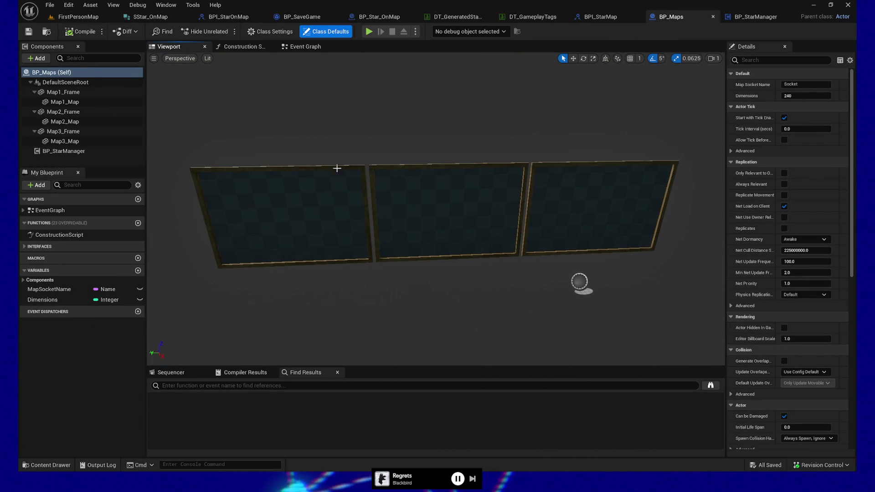
# - Select the Map2_Frame component and filter its Details for 'hidd'
pyautogui.click(56, 90)
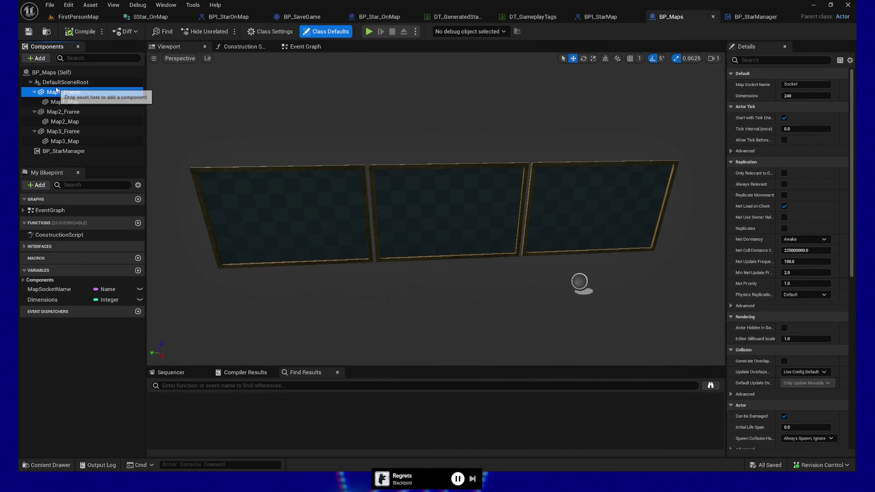
pyautogui.click(68, 111)
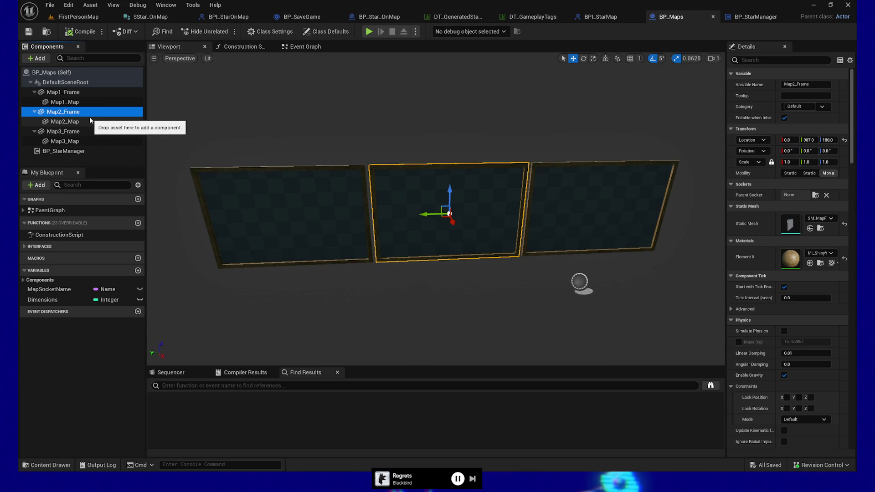
pyautogui.keyDown('shift'); pyautogui.click(67, 142); pyautogui.keyUp('shift')
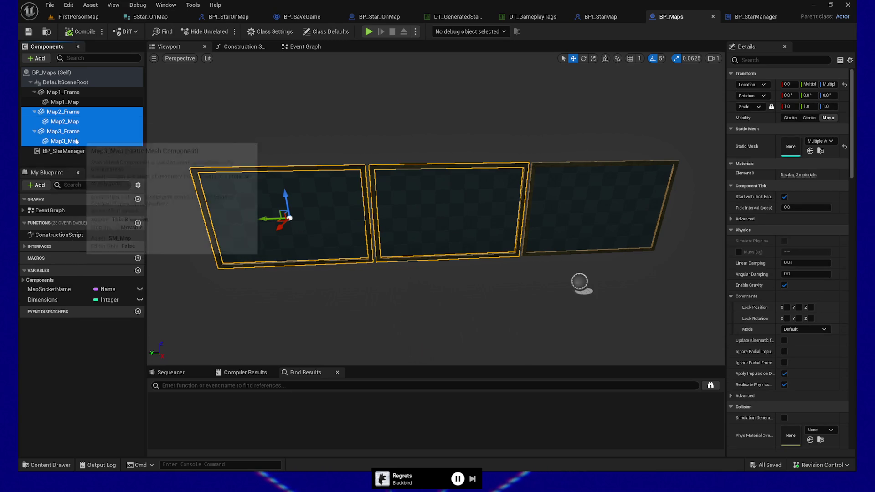
pyautogui.click(54, 114)
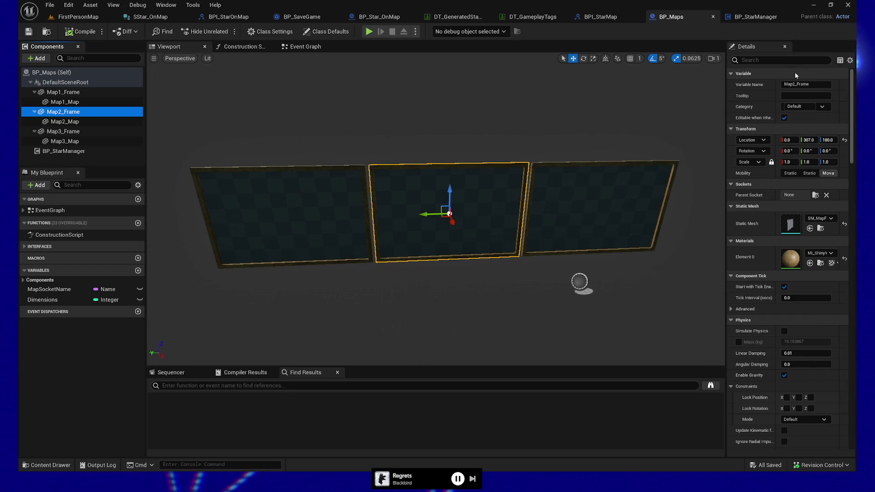
pyautogui.click(774, 59)
pyautogui.write('hidd')
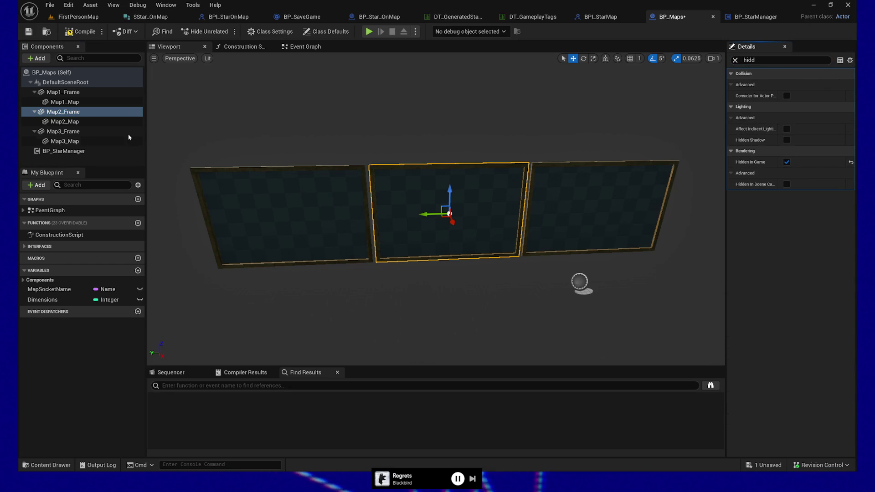
# - Enable Hidden in Game on Map2_Map, confirm Map3_Map is hidden, and return to FirstPersonMap
pyautogui.click(99, 123)
pyautogui.click(787, 162)
pyautogui.click(62, 132)
pyautogui.click(65, 141)
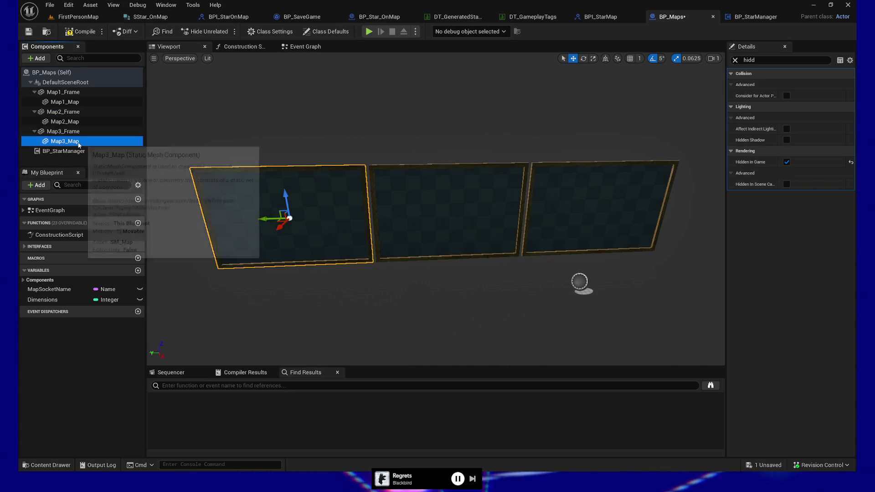
pyautogui.click(787, 162)
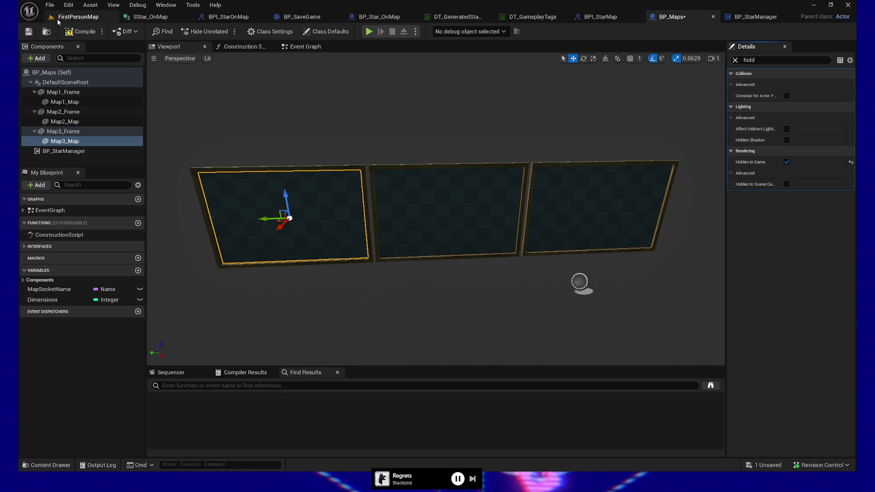
pyautogui.click(77, 17)
pyautogui.moveTo(270, 133)
pyautogui.mouseDown()
pyautogui.moveTo(278, 132)
pyautogui.moveTo(270, 133)
pyautogui.mouseUp()
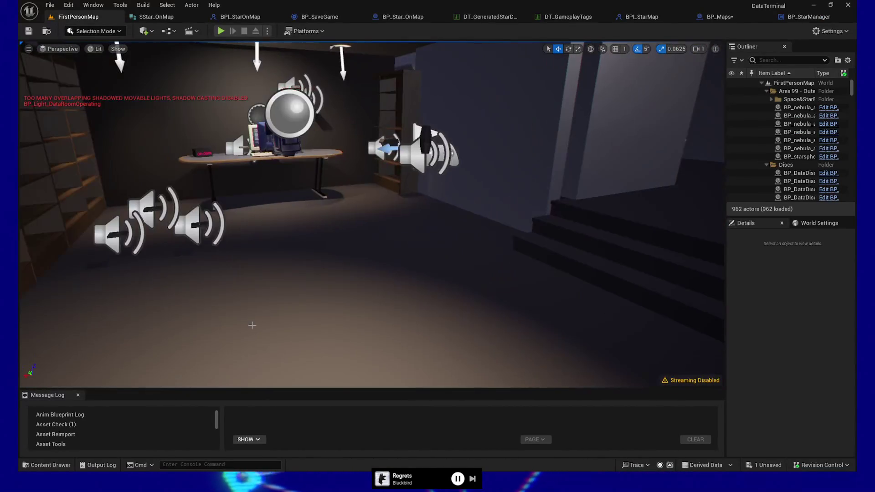
# - Play From Here on the data room floor and walk back and forth before the star wall
pyautogui.rightClick(254, 327)
pyautogui.click(292, 318)
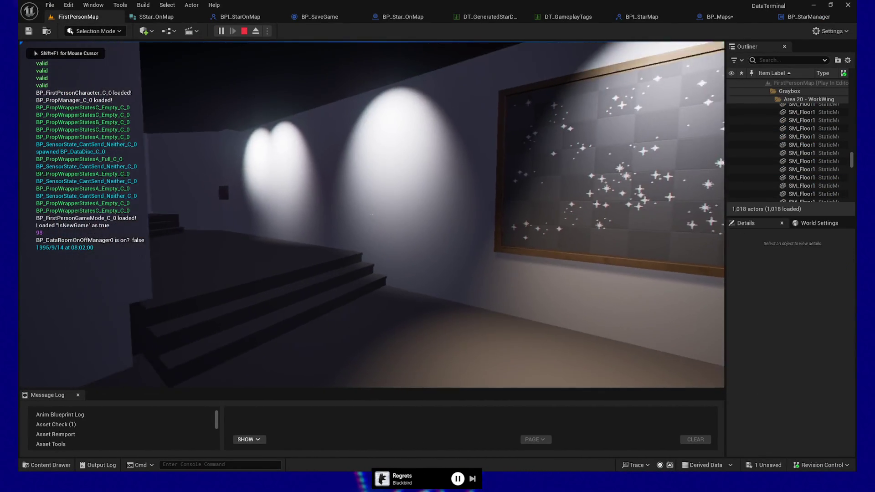
pyautogui.press('s')
pyautogui.press('w')
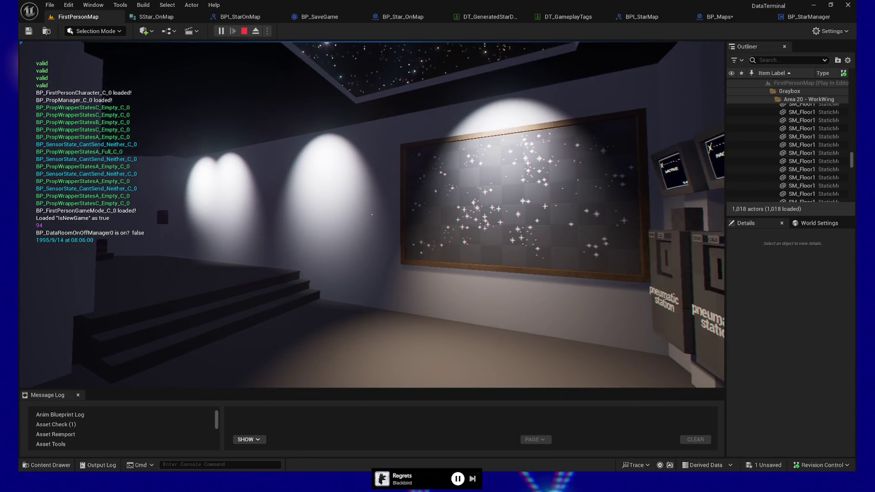
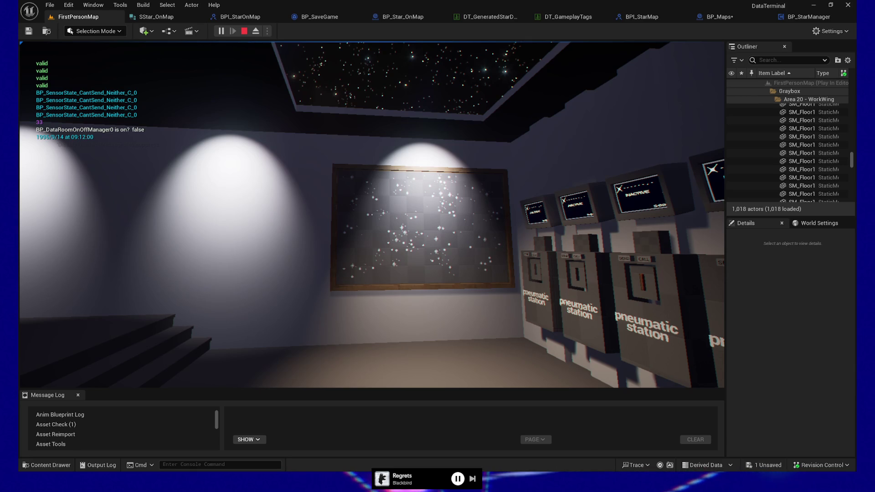
# - Walk the player from the pneumatic stations over to the old computer desk
pyautogui.moveTo(372, 214)
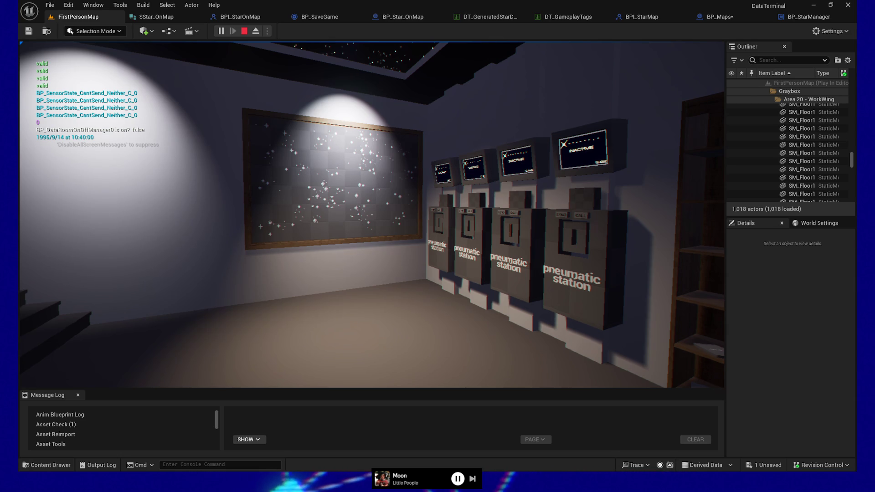
pyautogui.moveTo(371, 215)
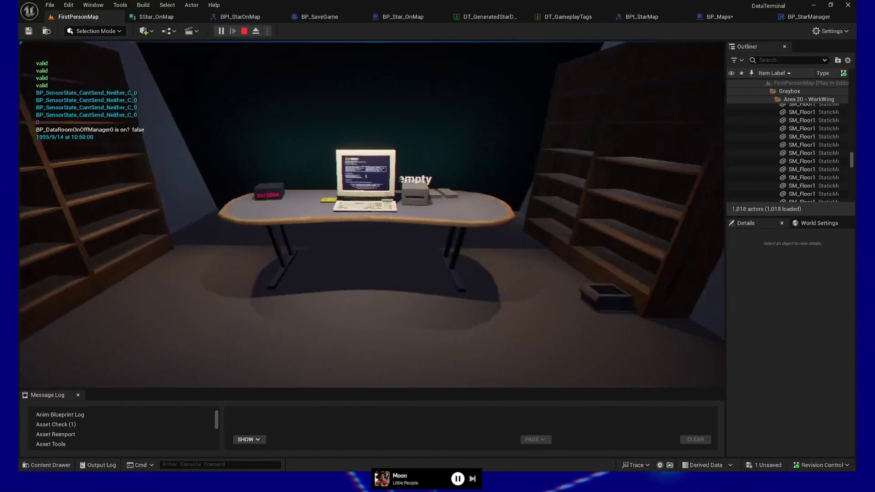
# - Walk back from the desk into the spotlit corridor and pause the game
pyautogui.press('s')
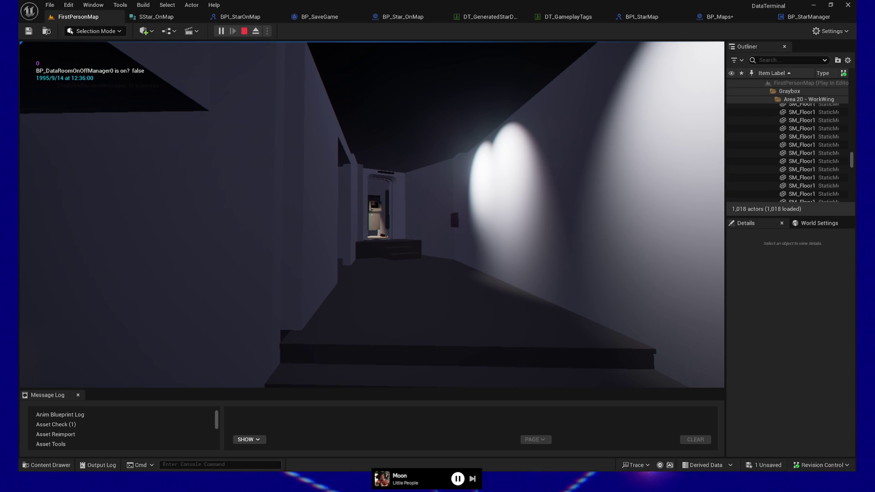
pyautogui.press('Escape')
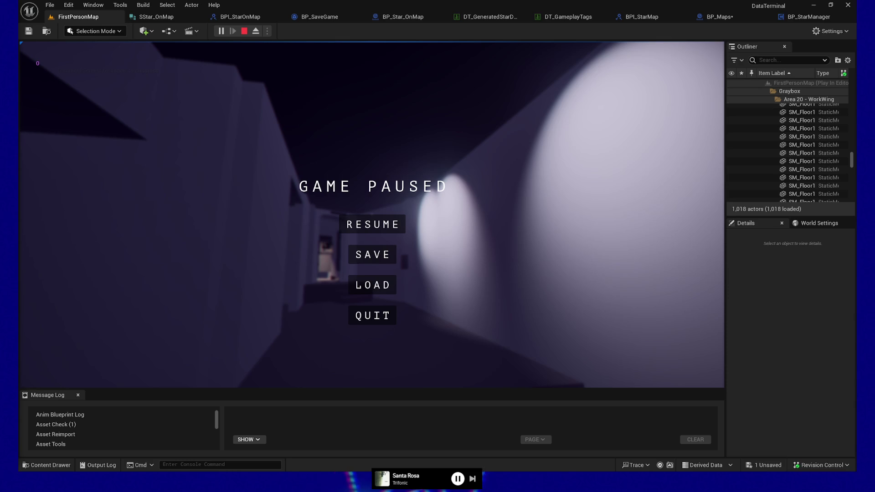
# - Resume the game and walk to face the star-map painting and pneumatic stations
pyautogui.click(388, 223)
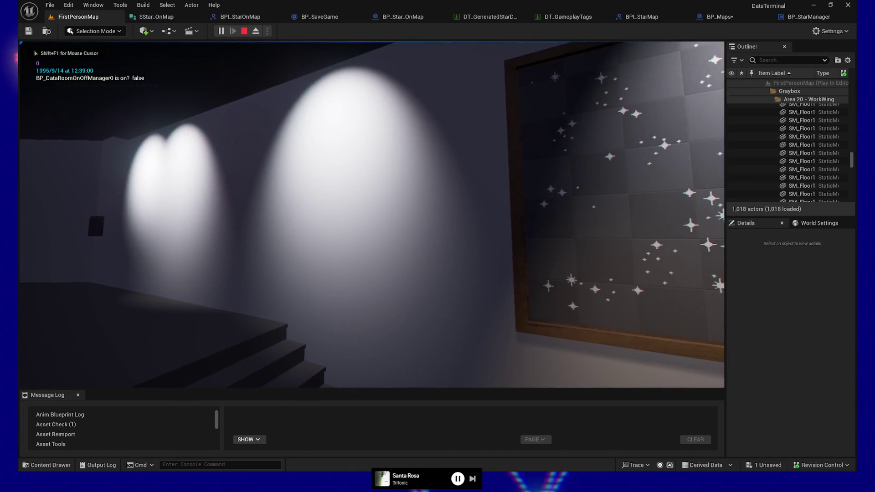
pyautogui.press('w')
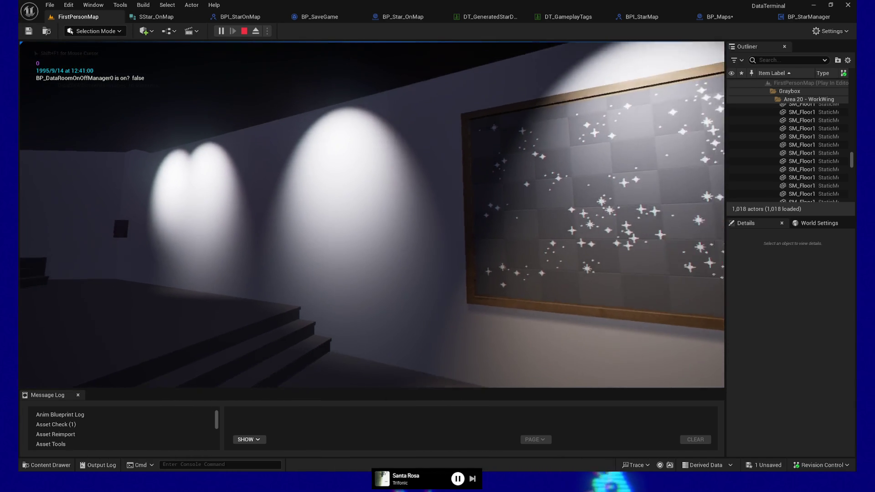
pyautogui.press('s')
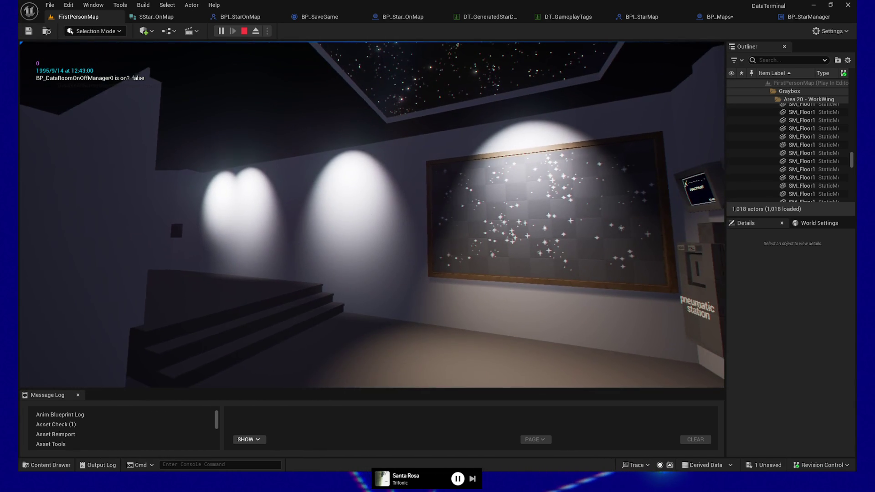
pyautogui.press('d')
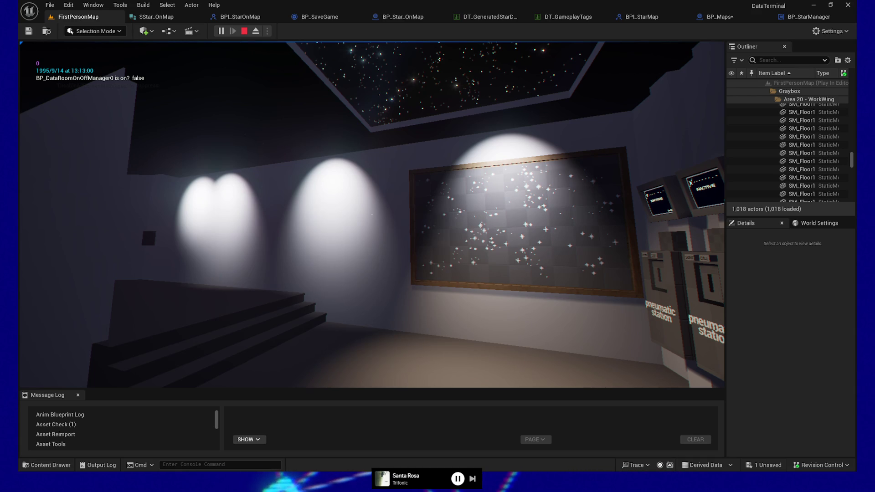
pyautogui.moveTo(438, 246)
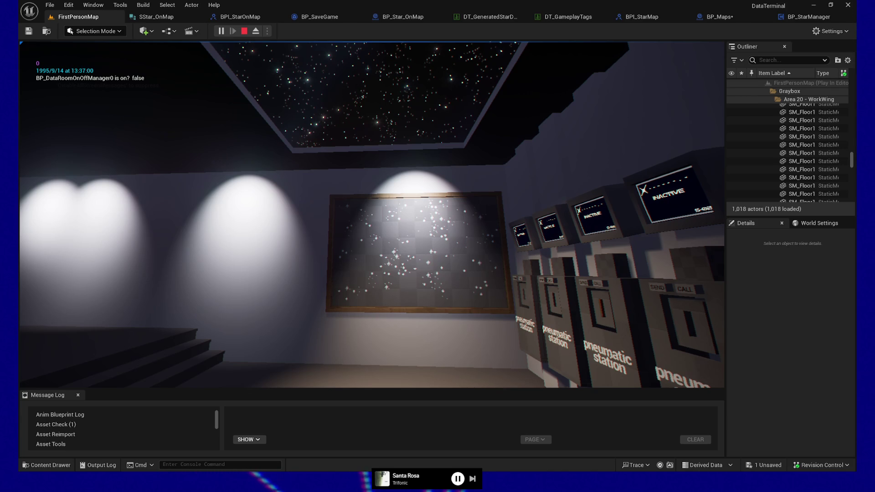
pyautogui.press('w')
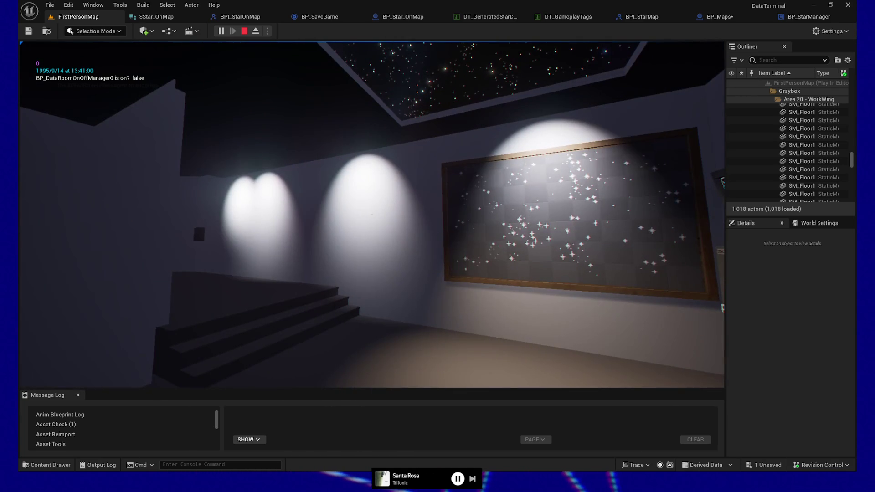
pyautogui.press('a')
pyautogui.press('w')
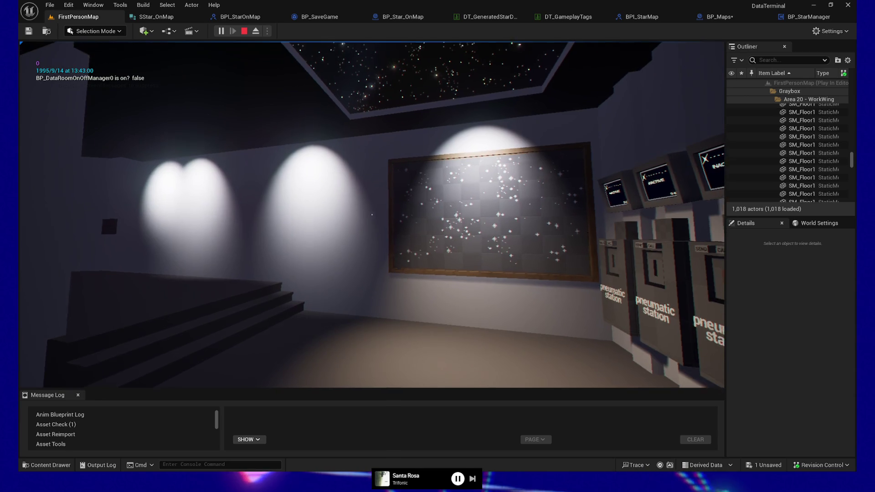
pyautogui.press('w')
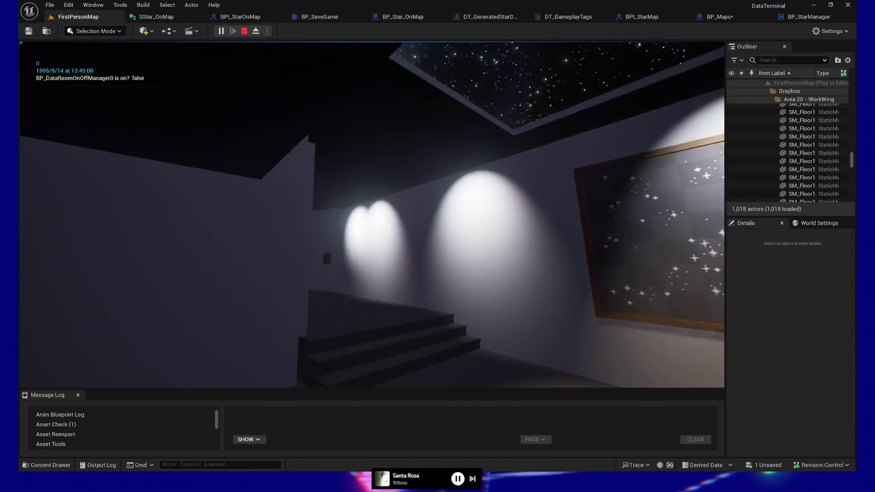
pyautogui.press('w')
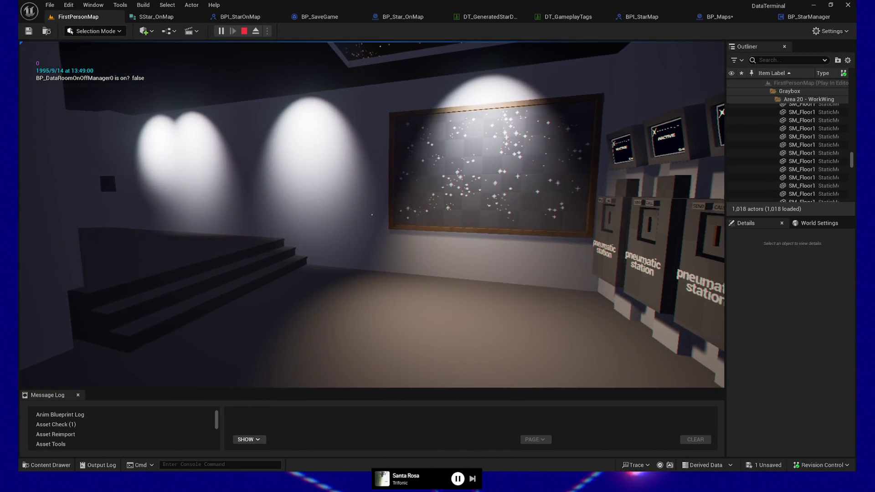
pyautogui.press('s')
pyautogui.press('w')
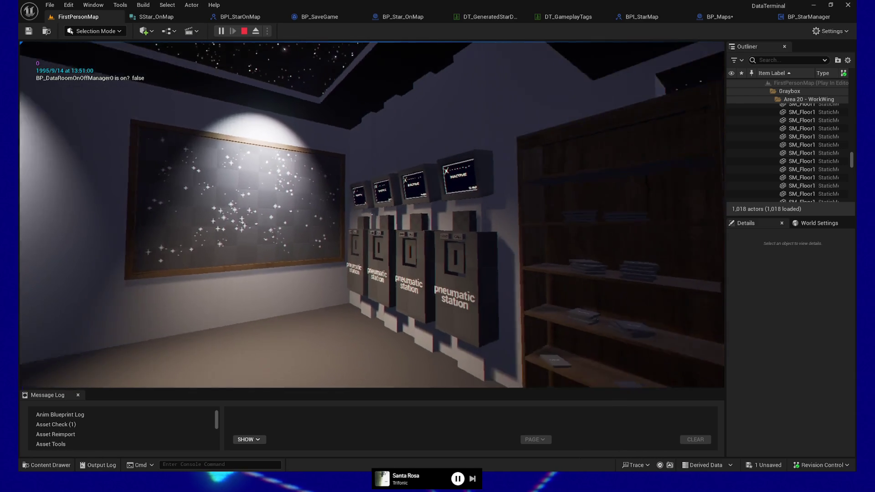
pyautogui.press('w')
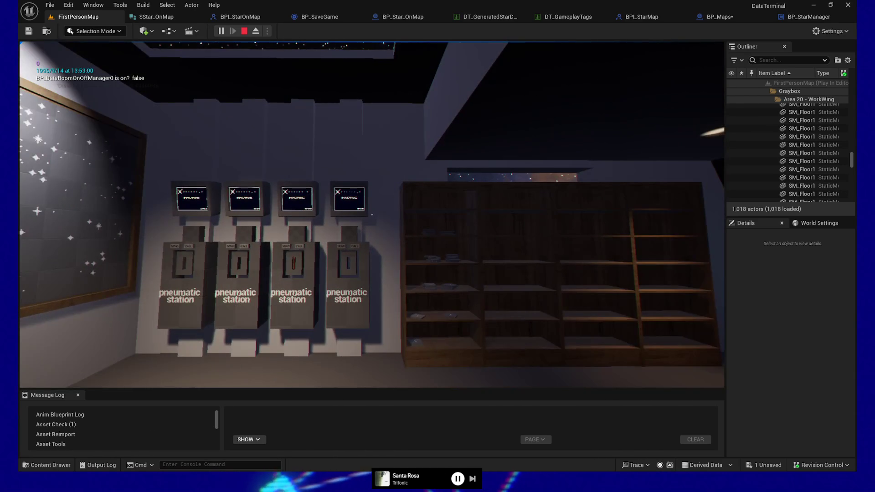
pyautogui.press('s')
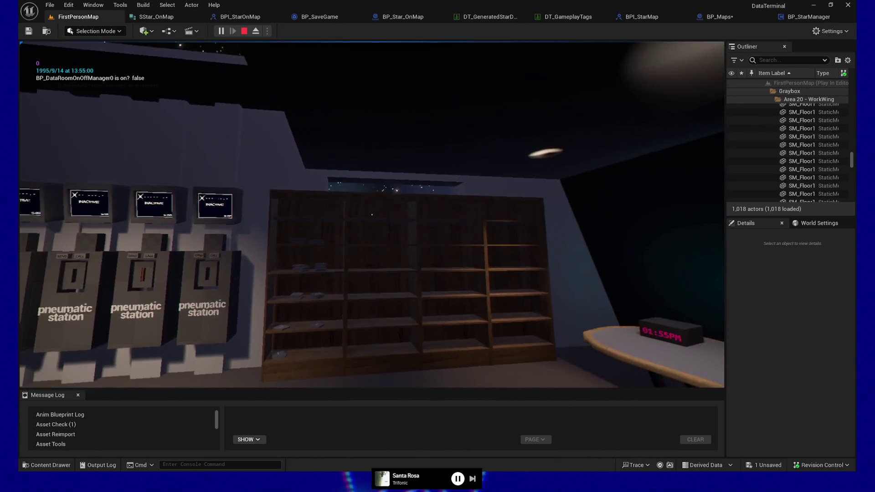
pyautogui.press('w')
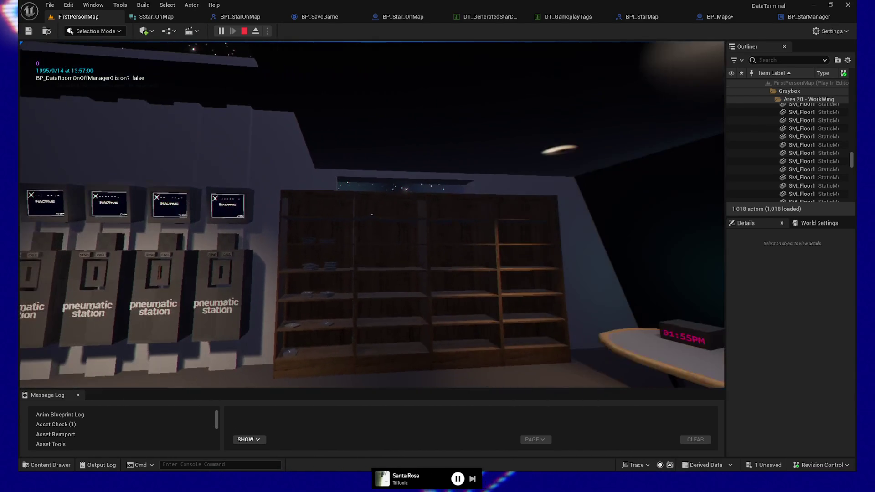
pyautogui.press('s')
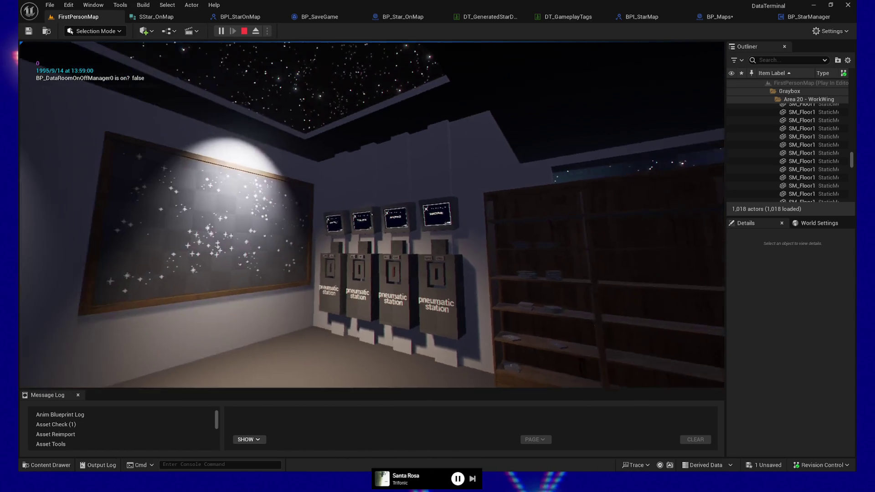
pyautogui.press('w')
pyautogui.press('s')
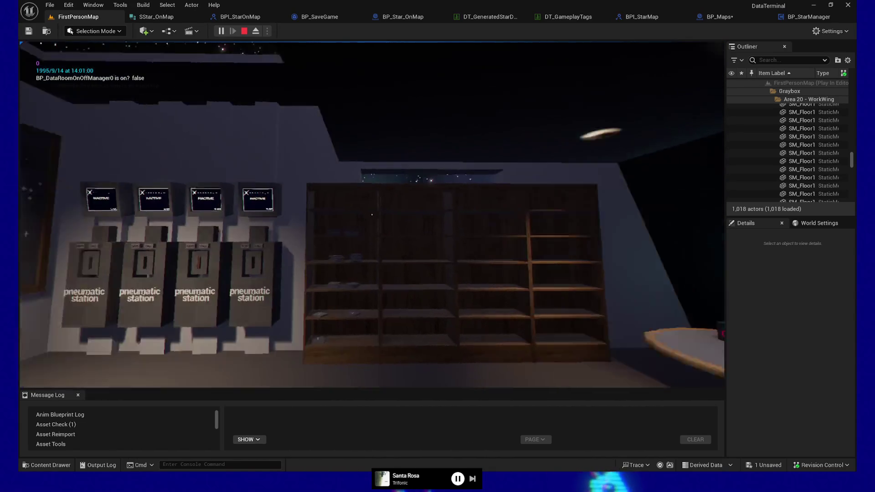
pyautogui.press('a')
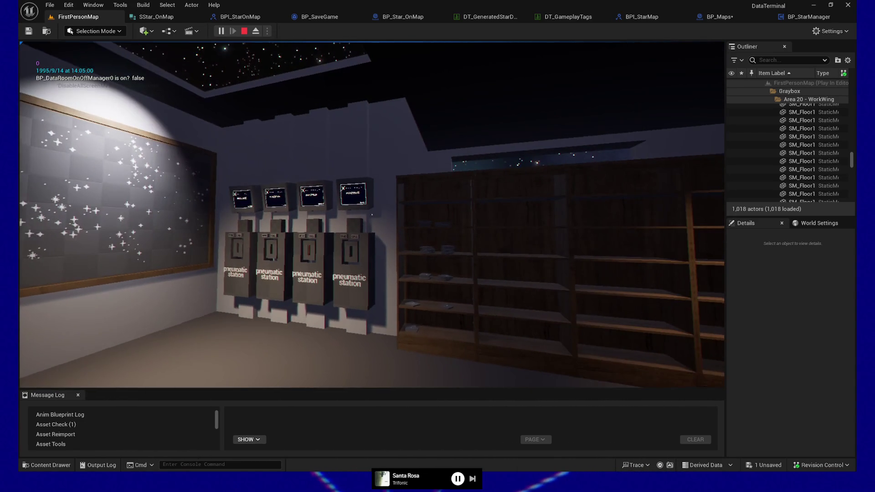
pyautogui.press('a')
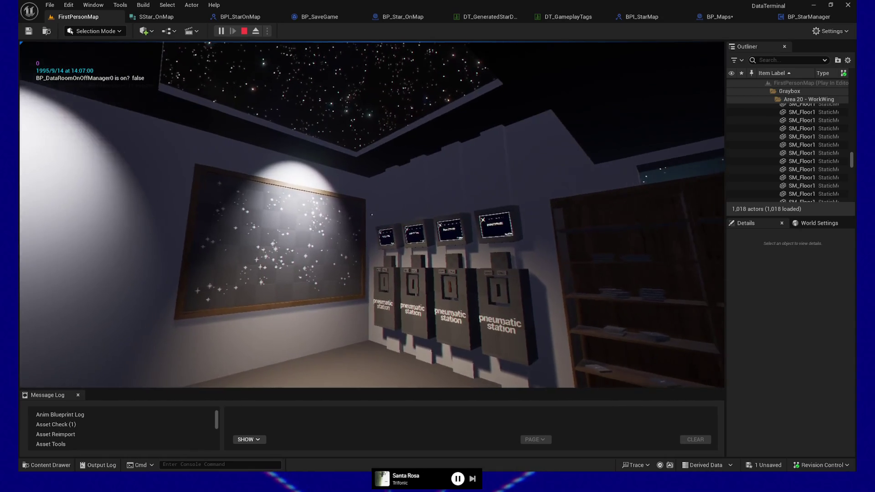
pyautogui.press('a')
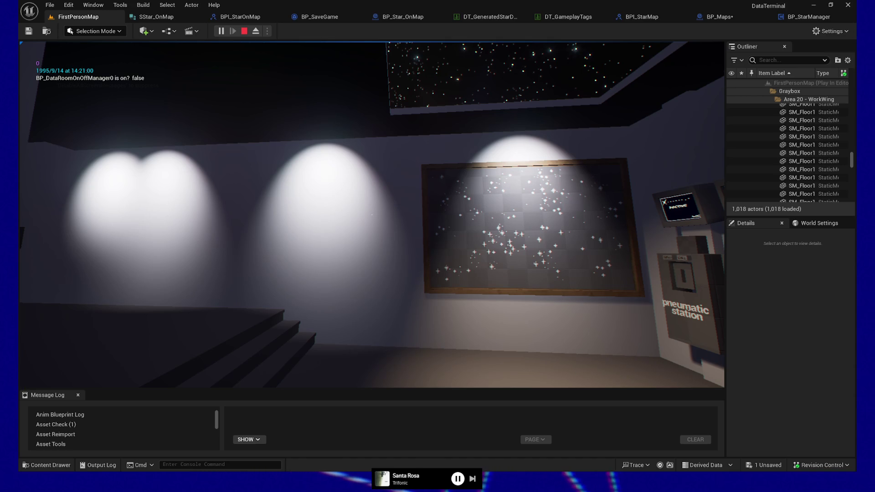
# - Stop the play session and return to the editor
pyautogui.press('s')
pyautogui.press('p')
pyautogui.click(370, 321)
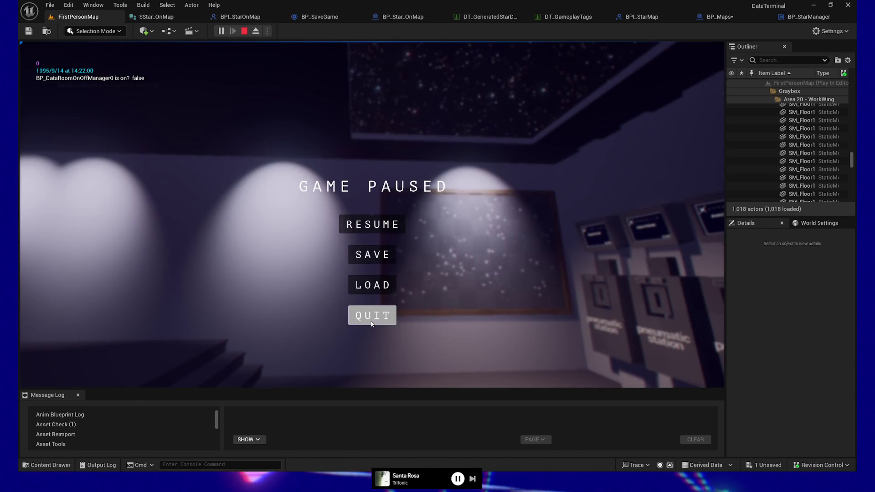
# - Look around the star-marker wall, save all changes, and bring up the Obsidian to-do notes
pyautogui.moveTo(371, 321)
pyautogui.mouseDown()
pyautogui.moveTo(365, 283)
pyautogui.moveTo(342, 288)
pyautogui.moveTo(610, 197)
pyautogui.mouseUp()
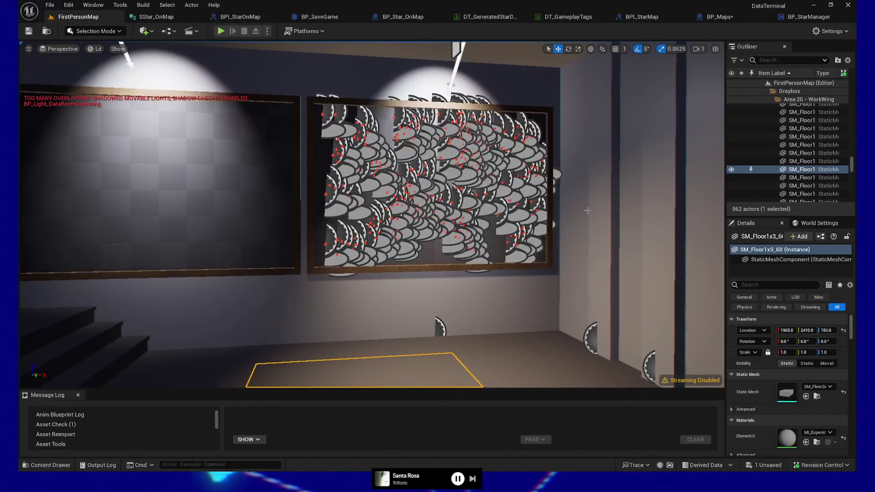
pyautogui.hotkey('ctrl', 'shift', 's')
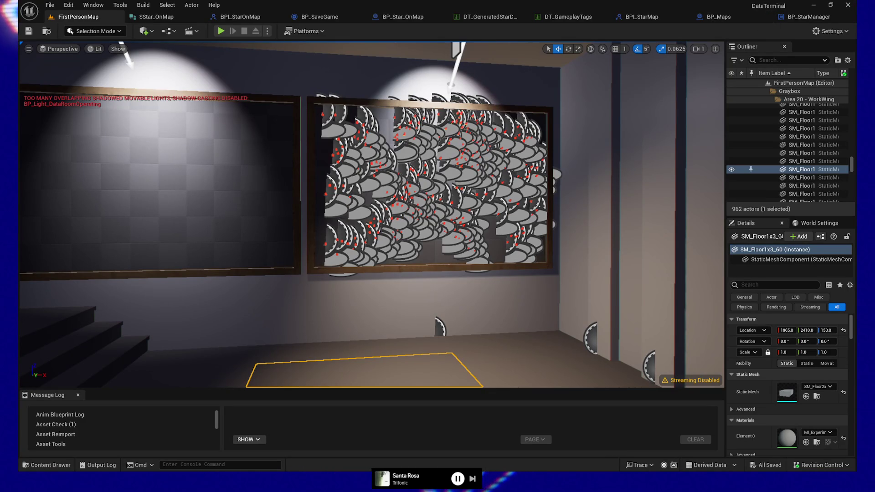
pyautogui.hotkey('alt', 'Tab')
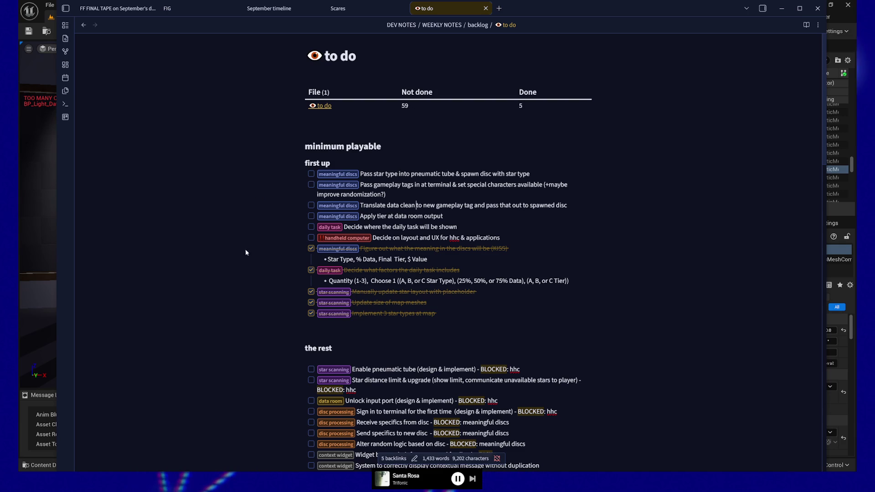
# - Leave the Obsidian backlog note and return to the Unreal editor
pyautogui.hotkey('alt', 'Tab')
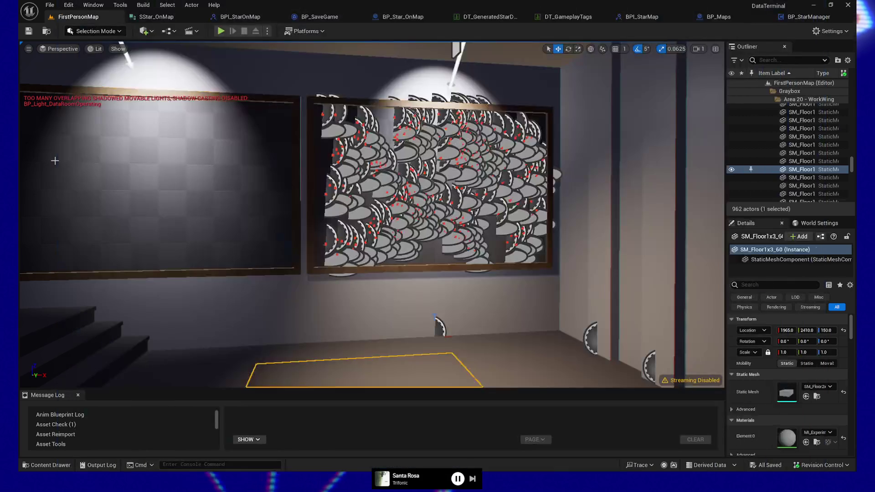
# - Narrow the Obsidian notes window, then return to the Unreal editor
pyautogui.hotkey('alt', 'Tab')
pyautogui.moveTo(57, 189); pyautogui.dragTo(187, 189)
pyautogui.hotkey('alt', 'Tab')
# - Fly the camera to the star-map wall and toggle the collision view with Alt+C
pyautogui.press('a')
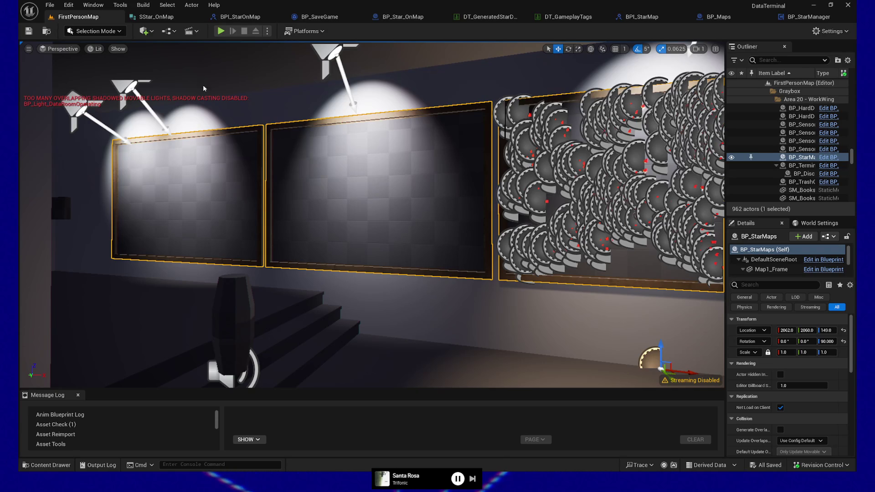
pyautogui.moveTo(434, 205); pyautogui.dragTo(470, 187)
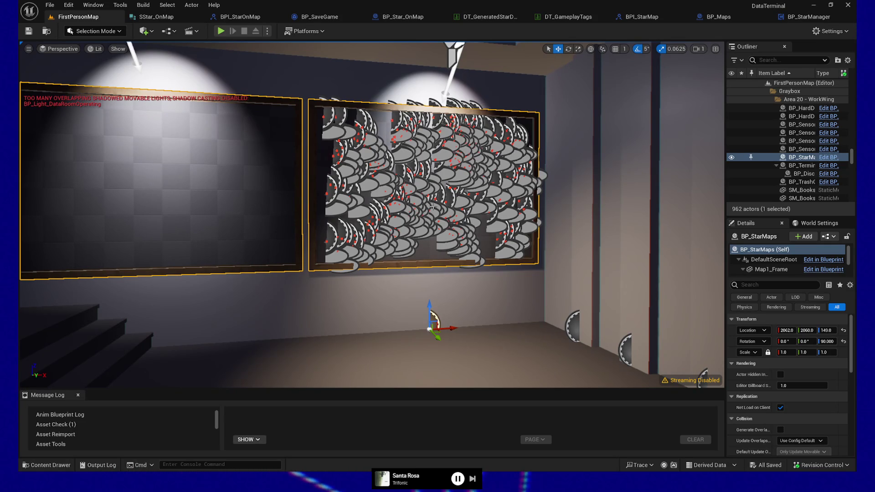
pyautogui.press('s')
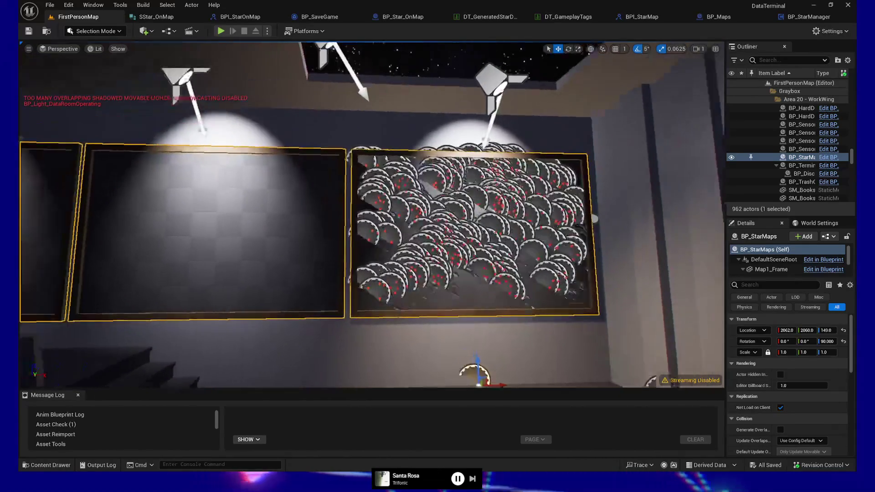
pyautogui.press('w')
pyautogui.press('s')
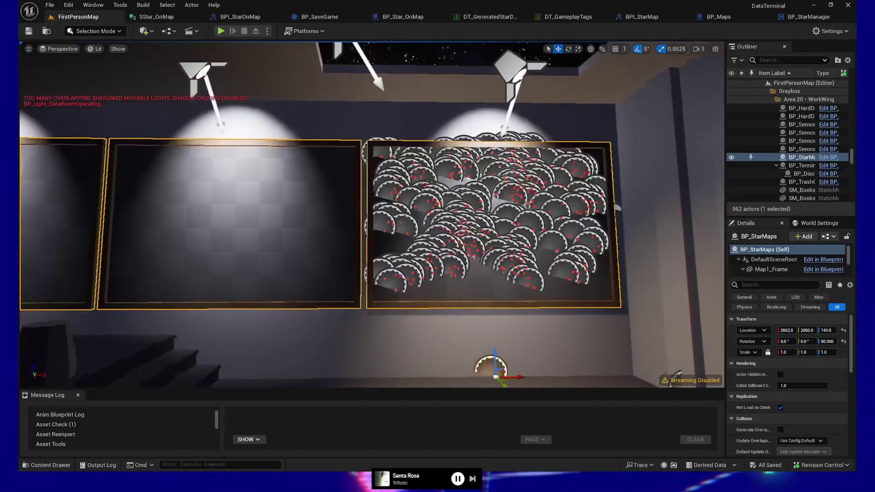
pyautogui.press('w')
pyautogui.press('w')
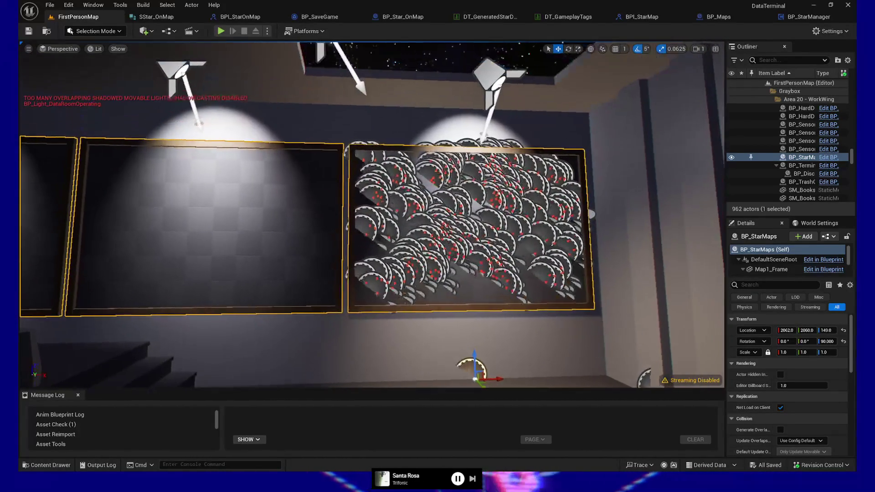
pyautogui.hotkey('alt', 'c')
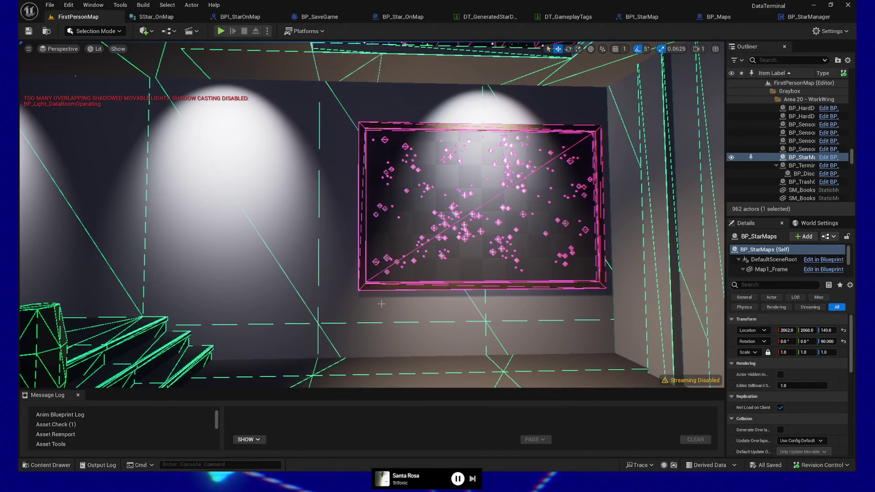
# - Fly the camera close to the star-map frame, then switch to the tldraw browser window
pyautogui.moveTo(449, 280); pyautogui.dragTo(448, 241)
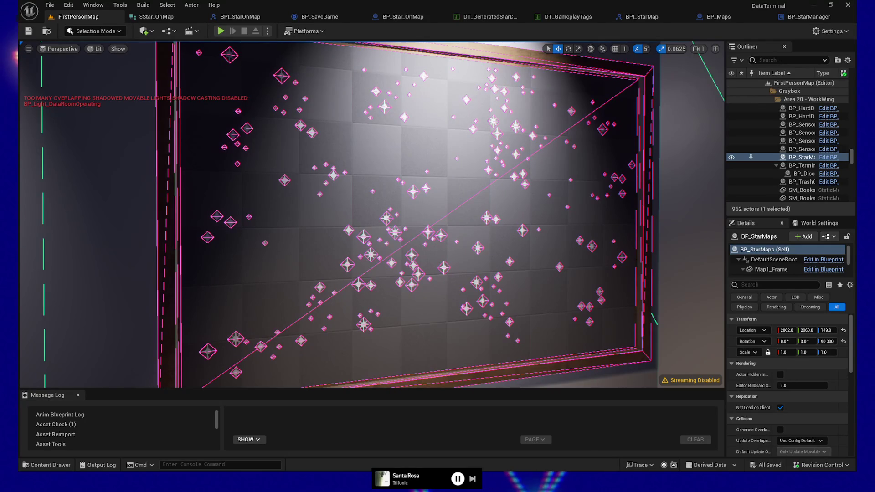
pyautogui.hotkey('alt', 'Tab')
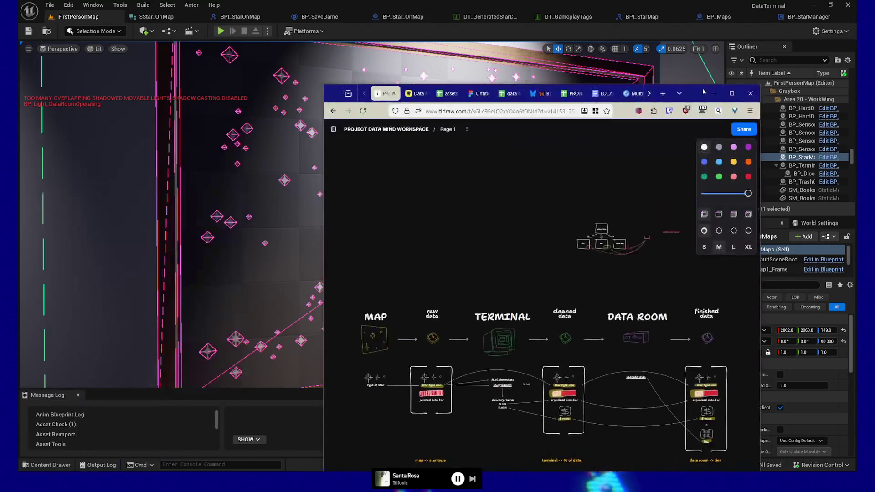
# - Maximize the browser, then pan and zoom to an empty area of the tldraw canvas
pyautogui.doubleClick(728, 91)
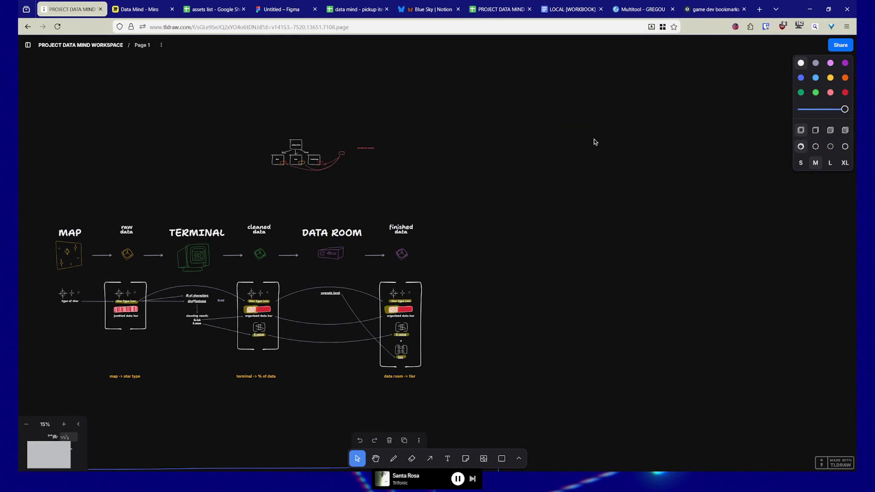
pyautogui.moveTo(554, 155)
pyautogui.mouseDown()
pyautogui.moveTo(590, 154)
pyautogui.moveTo(564, 186)
pyautogui.moveTo(646, 160)
pyautogui.moveTo(627, 201)
pyautogui.moveTo(601, 217)
pyautogui.moveTo(546, 239)
pyautogui.moveTo(406, 268)
pyautogui.moveTo(151, 107)
pyautogui.mouseUp()
pyautogui.moveTo(451, 256)
pyautogui.mouseDown()
pyautogui.moveTo(414, 185)
pyautogui.moveTo(370, 275)
pyautogui.mouseUp()
pyautogui.scroll(3, 365, 251)
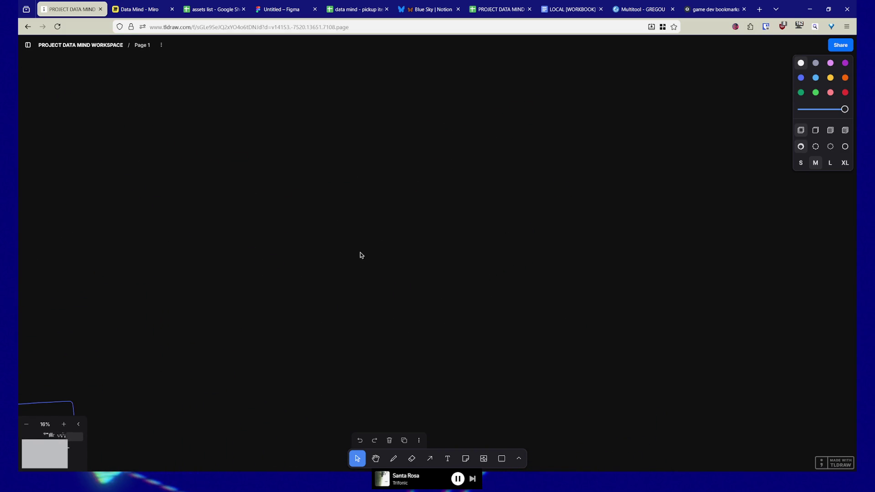
pyautogui.scroll(2, 346, 261)
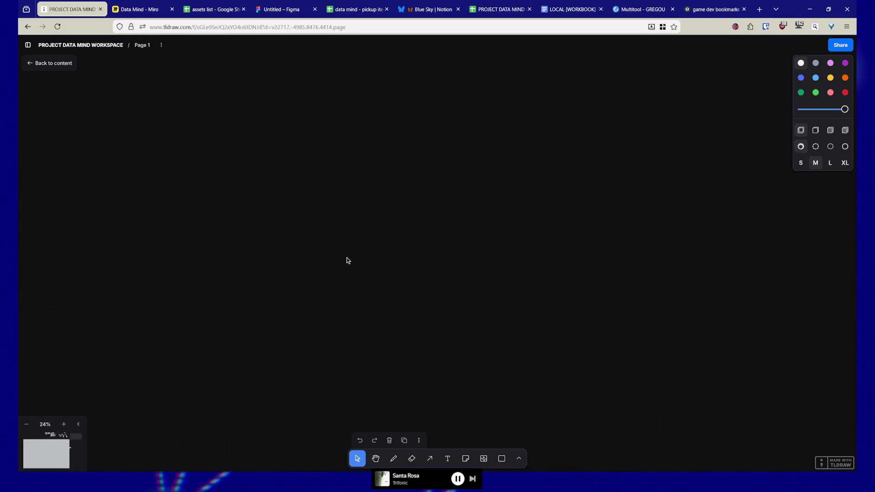
pyautogui.scroll(2, 330, 257)
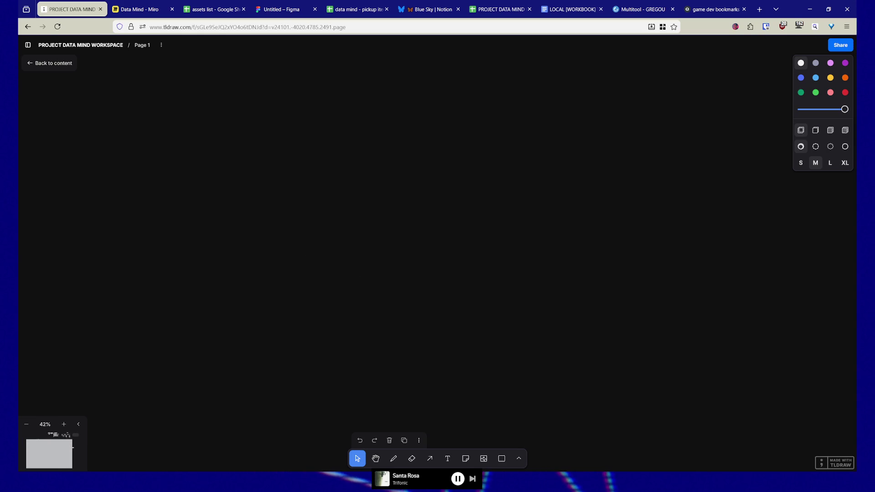
# - Draw a rectangle on the empty canvas labelled 'Upgrade Sysytem UI'
pyautogui.click(502, 459)
pyautogui.moveTo(215, 129)
pyautogui.mouseDown()
pyautogui.moveTo(303, 231)
pyautogui.moveTo(273, 195)
pyautogui.moveTo(275, 181)
pyautogui.mouseUp()
pyautogui.press('Escape')
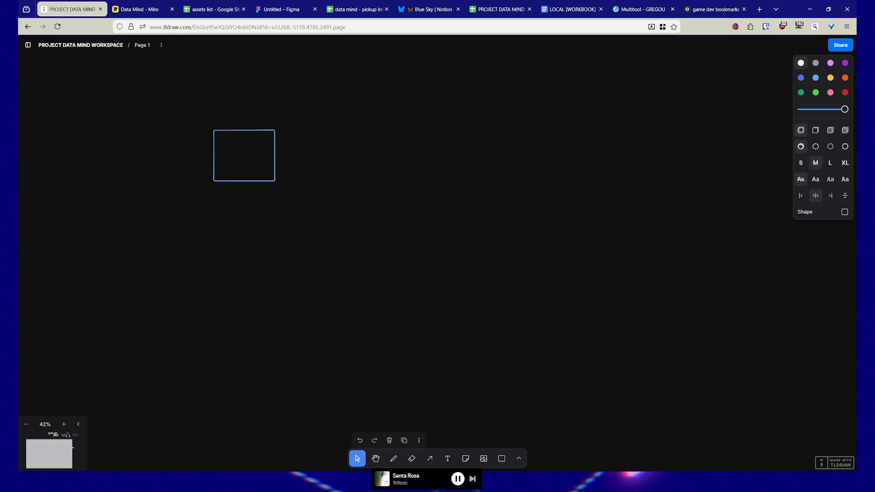
pyautogui.write('Upgrade S')
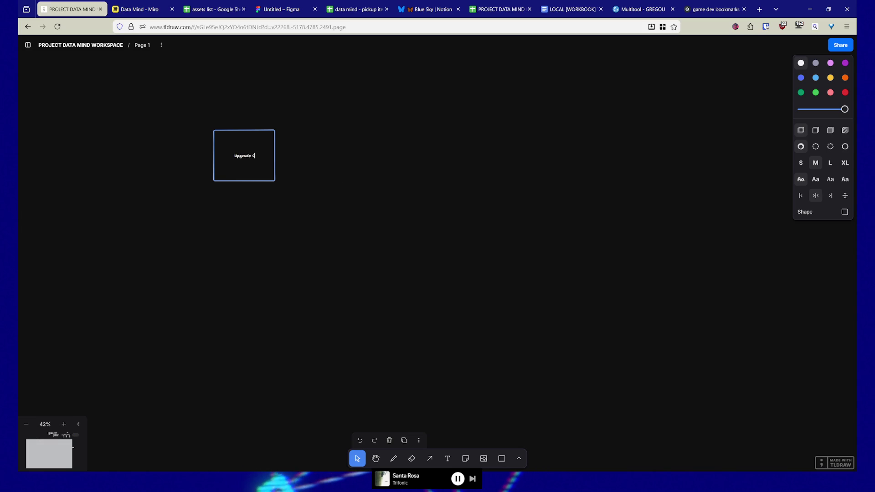
pyautogui.write('ysyte')
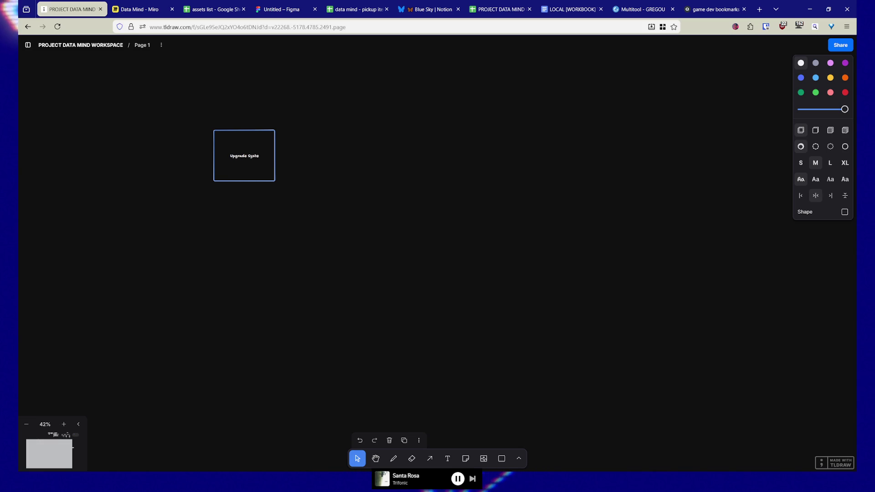
pyautogui.write('m UI')
# - Make the label large in a sans font, shorten the box, and move it right
pyautogui.hotkey('ctrl', 'a')
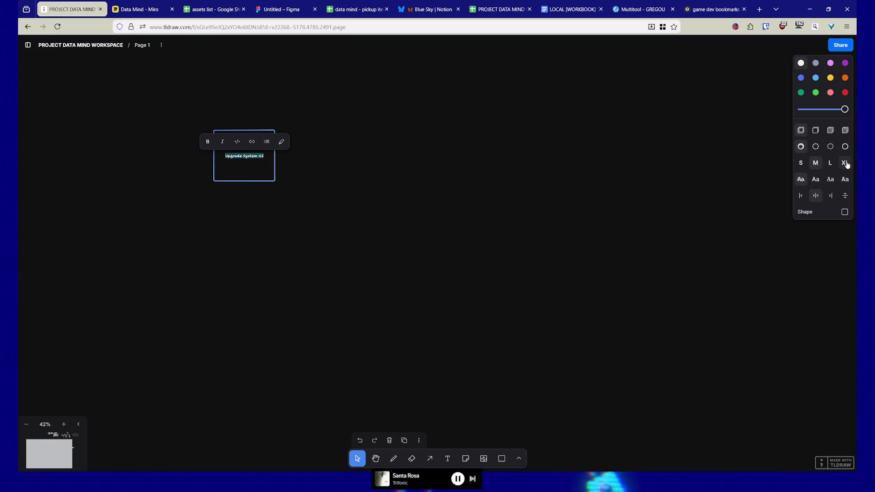
pyautogui.click(832, 163)
pyautogui.scroll(5, 258, 184)
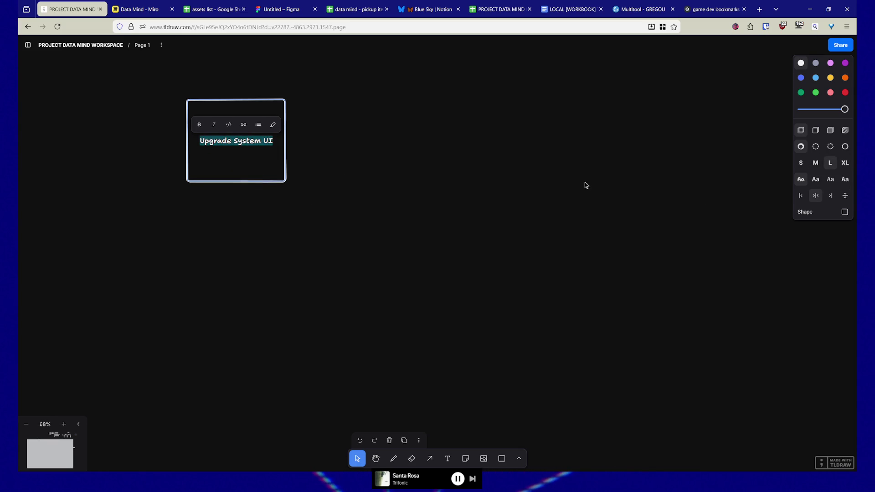
pyautogui.click(816, 179)
pyautogui.moveTo(213, 182); pyautogui.dragTo(219, 137)
pyautogui.doubleClick(267, 119)
pyautogui.press('Escape')
pyautogui.moveTo(264, 121)
pyautogui.mouseDown()
pyautogui.moveTo(298, 132)
pyautogui.moveTo(329, 109)
pyautogui.moveTo(386, 123)
pyautogui.moveTo(391, 115)
pyautogui.mouseUp()
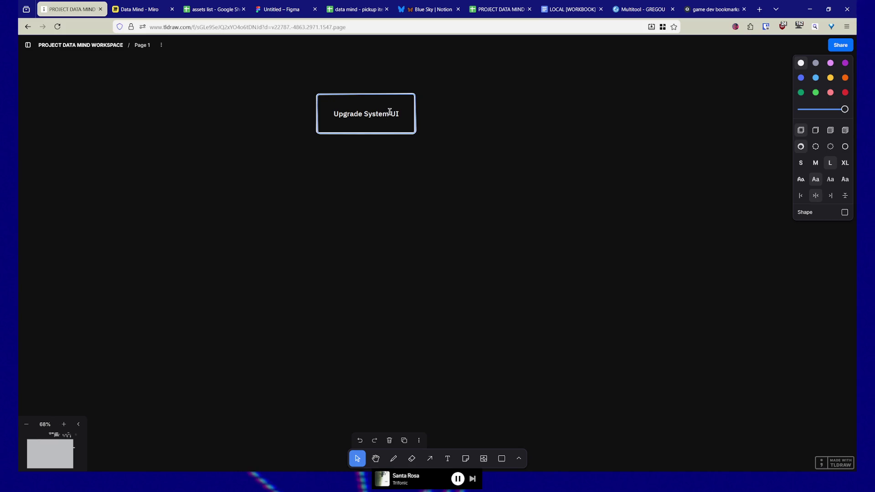
# - Add a second '[View]' line to the box and nudge it slightly right
pyautogui.doubleClick(392, 113)
pyautogui.press('Escape')
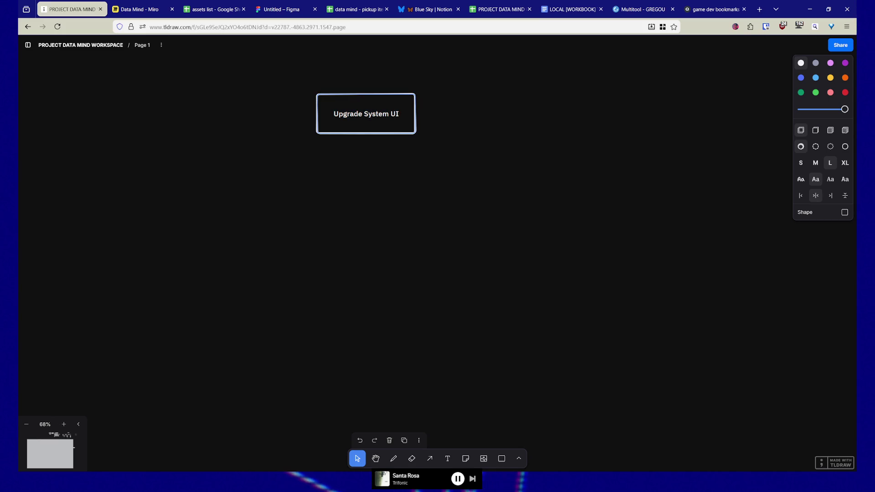
pyautogui.press('Return')
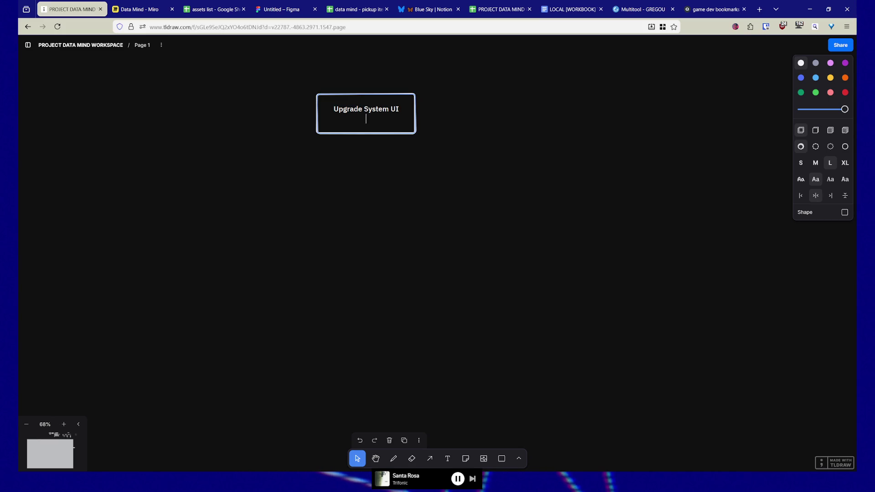
pyautogui.write('View')
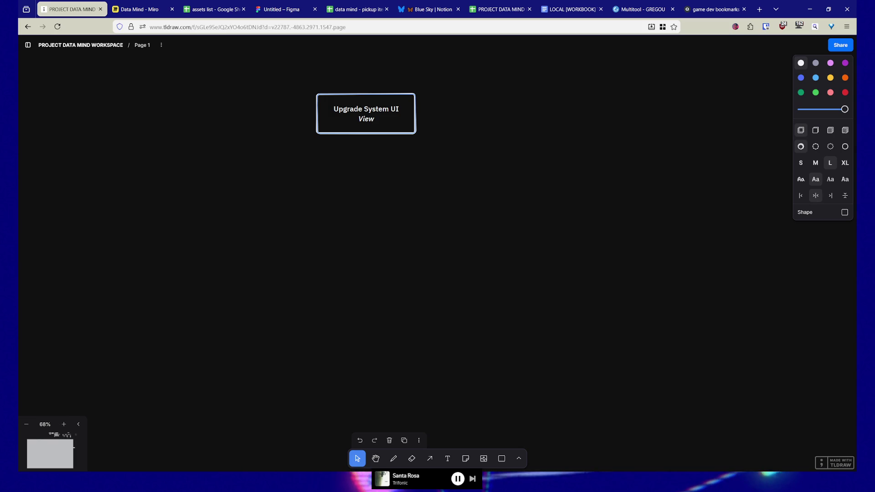
pyautogui.write(']')
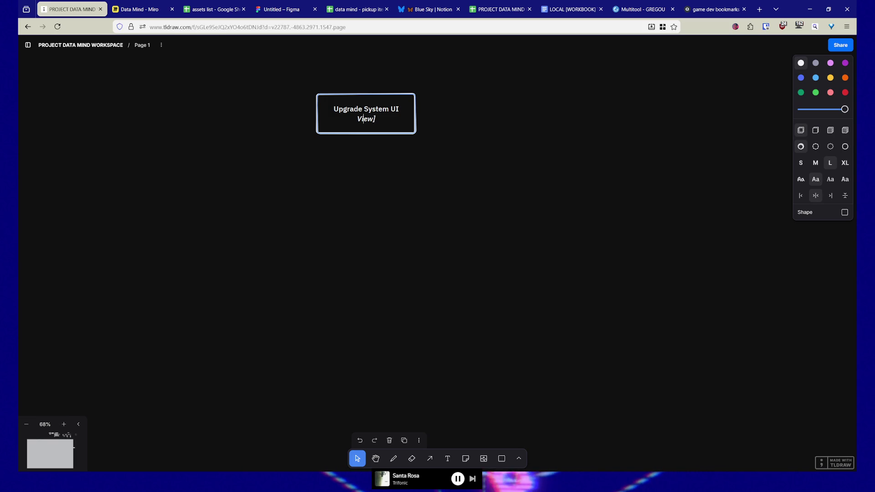
pyautogui.press('Home')
pyautogui.write('[')
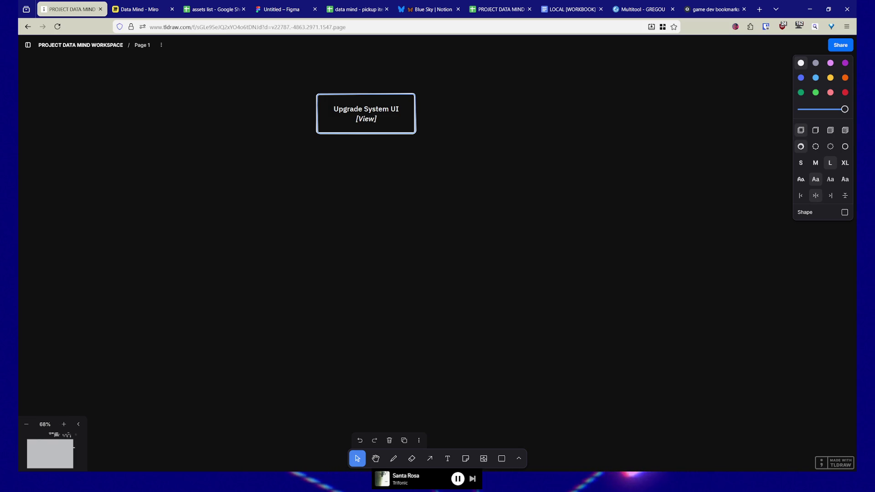
pyautogui.press('Escape')
pyautogui.moveTo(376, 117)
pyautogui.mouseDown()
pyautogui.moveTo(351, 117)
pyautogui.moveTo(406, 117)
pyautogui.mouseUp()
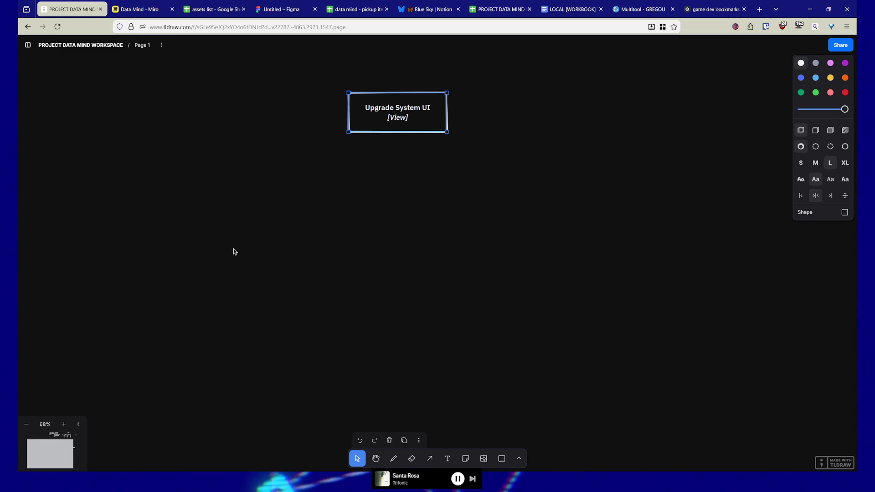
# - Paste copies of the box and arrange five of them in a row below the original
pyautogui.hotkey('ctrl', 'v')
pyautogui.hotkey('ctrl', 'v')
pyautogui.moveTo(516, 280)
pyautogui.mouseDown()
pyautogui.moveTo(363, 295)
pyautogui.moveTo(556, 290)
pyautogui.mouseUp()
pyautogui.hotkey('ctrl', 'v')
pyautogui.moveTo(355, 297); pyautogui.dragTo(318, 297)
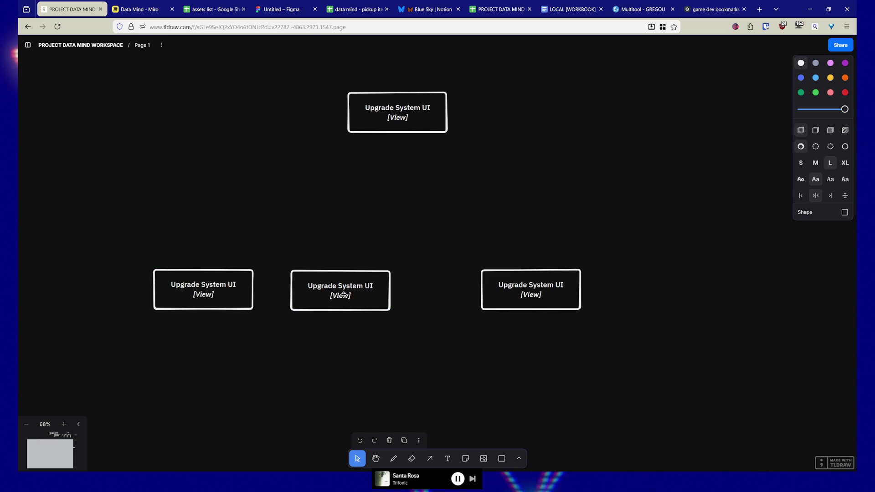
pyautogui.moveTo(549, 292)
pyautogui.mouseDown()
pyautogui.moveTo(499, 295)
pyautogui.moveTo(622, 291)
pyautogui.mouseUp()
pyautogui.hotkey('ctrl', 'v')
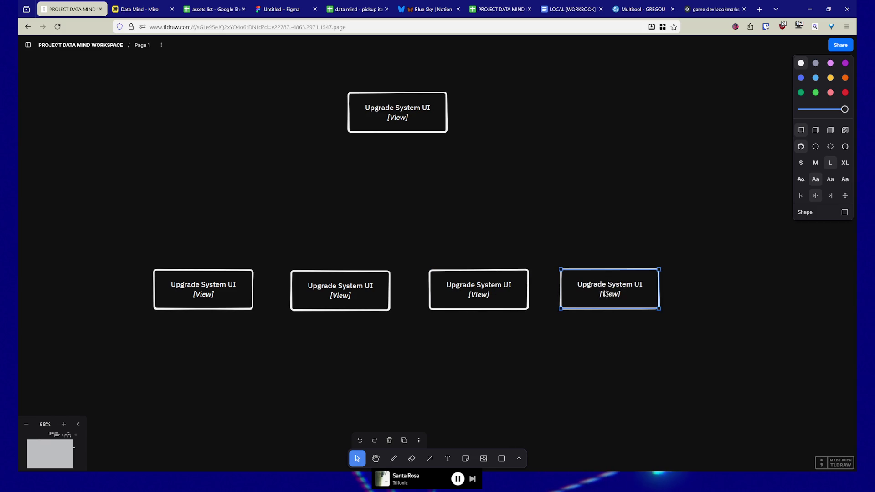
pyautogui.hotkey('ctrl', 'v')
pyautogui.click(735, 290)
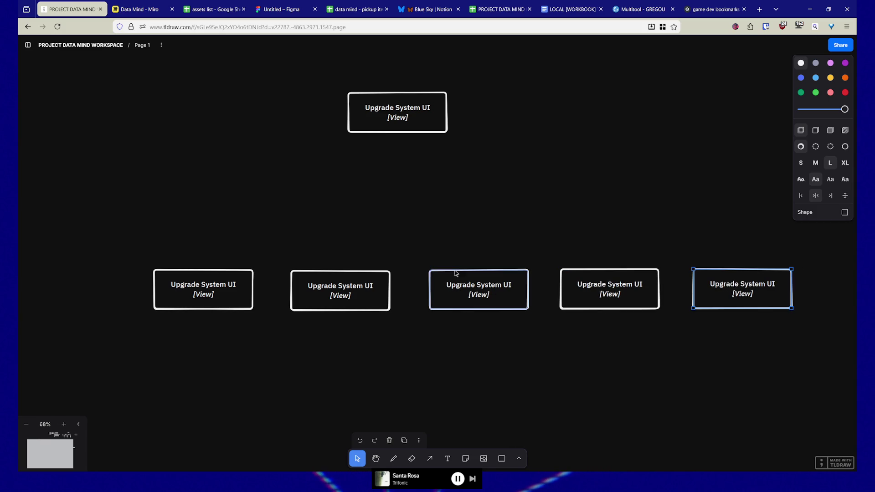
# - Marquee-select the five-box row, nudge it down and left, and open the first box's text
pyautogui.moveTo(215, 344)
pyautogui.mouseDown()
pyautogui.moveTo(420, 299)
pyautogui.moveTo(766, 269)
pyautogui.moveTo(717, 276)
pyautogui.mouseUp()
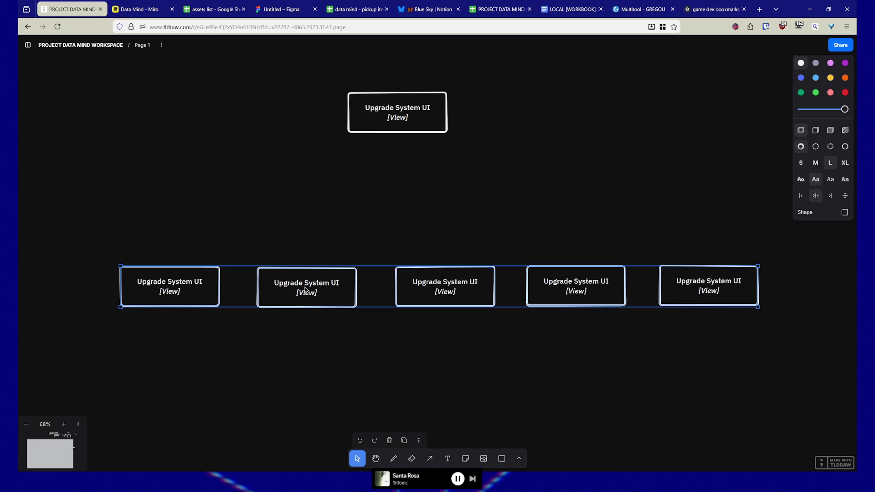
pyautogui.moveTo(305, 289); pyautogui.dragTo(301, 298)
pyautogui.click(163, 299)
pyautogui.doubleClick(180, 293)
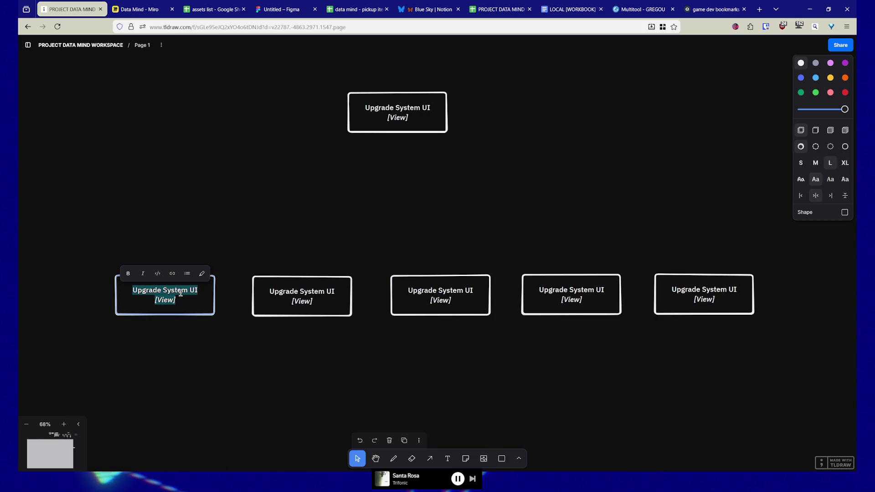
# - Relabel the five lower boxes Sensor System, Terminal System, Data Room System, Power Grid System and Defrag System
pyautogui.press('BackSpace')
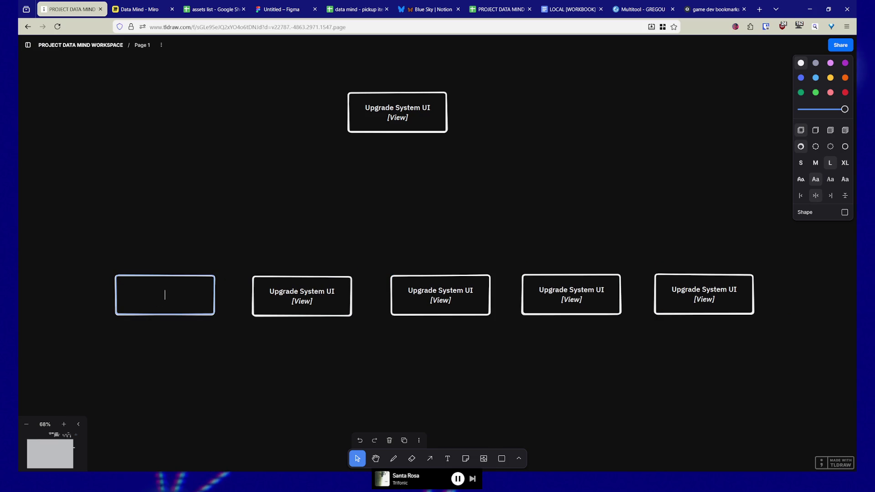
pyautogui.write('Sensor System')
pyautogui.doubleClick(309, 292)
pyautogui.write('Terminal System')
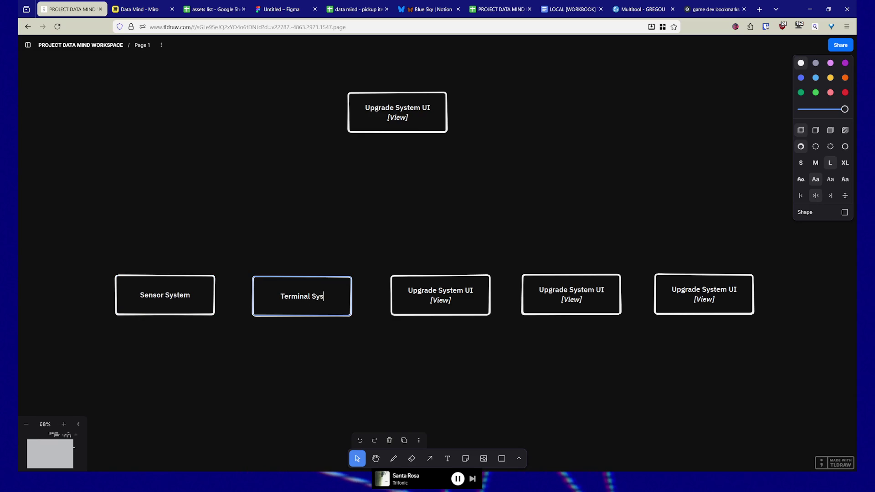
pyautogui.doubleClick(434, 293)
pyautogui.write('Data Room S')
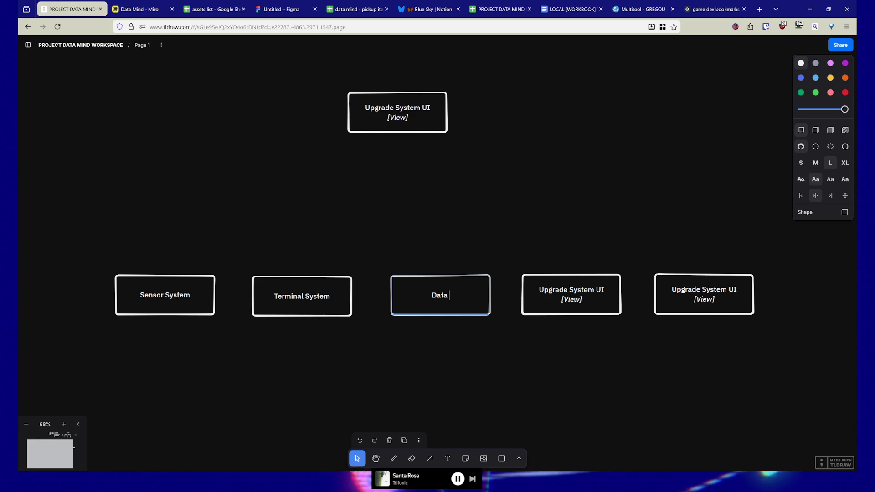
pyautogui.write('ystem')
pyautogui.click(549, 290)
pyautogui.doubleClick(549, 289)
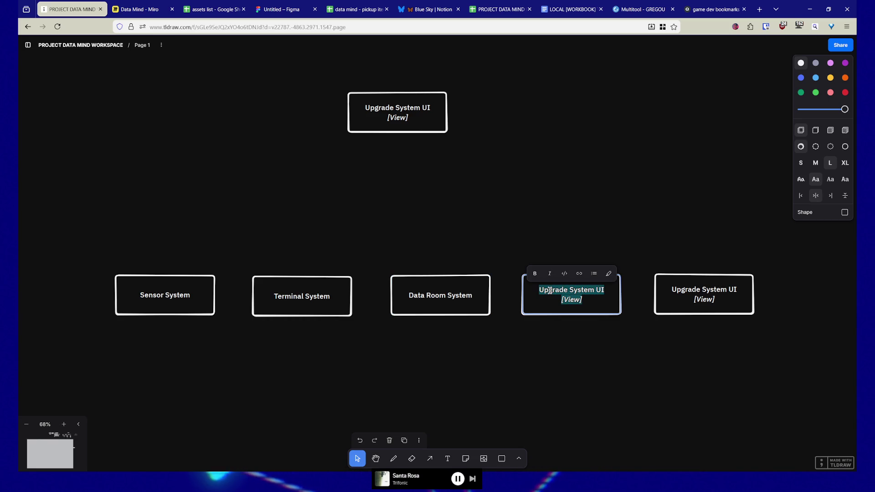
pyautogui.write('Power Grid System')
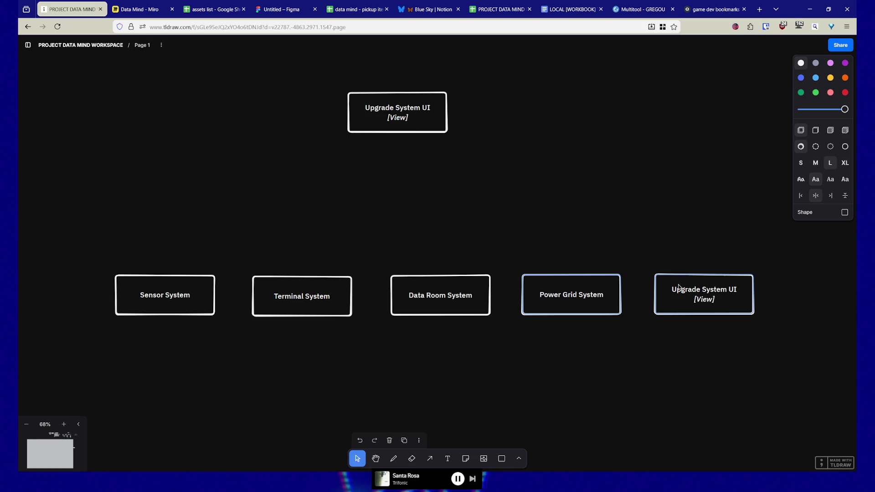
pyautogui.doubleClick(697, 289)
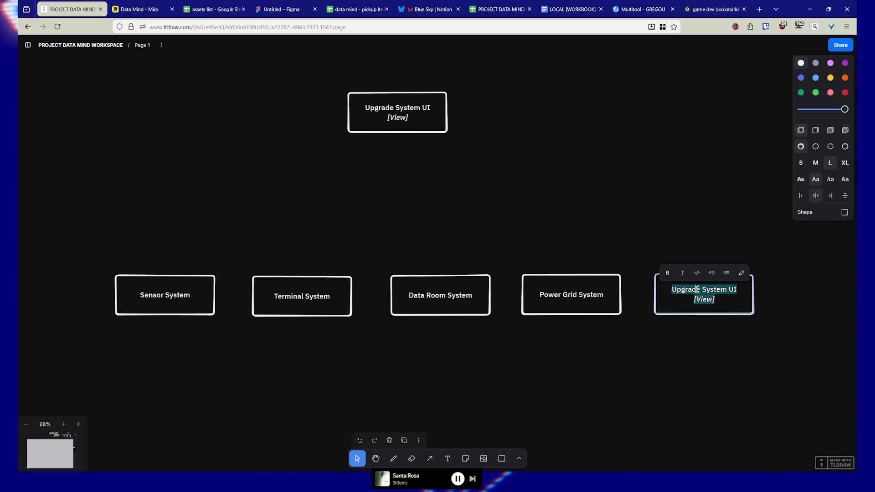
pyautogui.write('Defrag System')
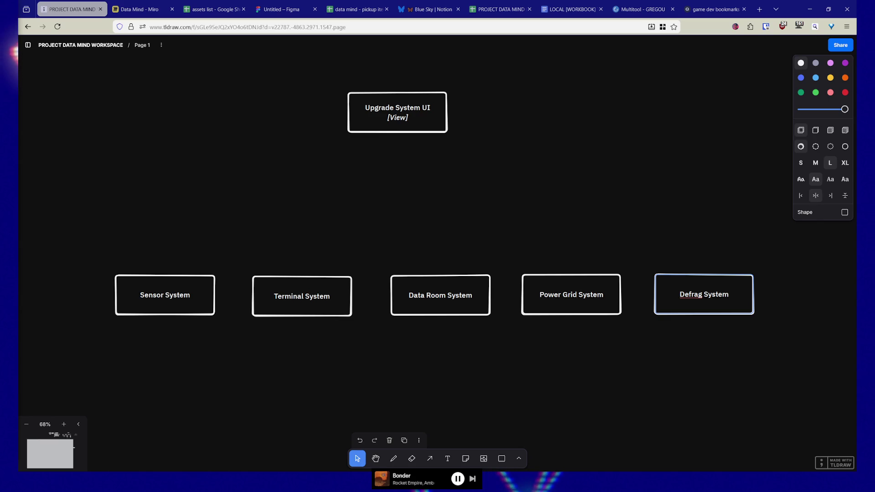
# - Align the five system boxes on a common vertical centre and stack them horizontally edge to edge
pyautogui.click(463, 347)
pyautogui.moveTo(244, 256)
pyautogui.mouseDown()
pyautogui.moveTo(321, 342)
pyautogui.moveTo(332, 313)
pyautogui.mouseUp()
pyautogui.moveTo(111, 234); pyautogui.dragTo(805, 374)
pyautogui.click(419, 441)
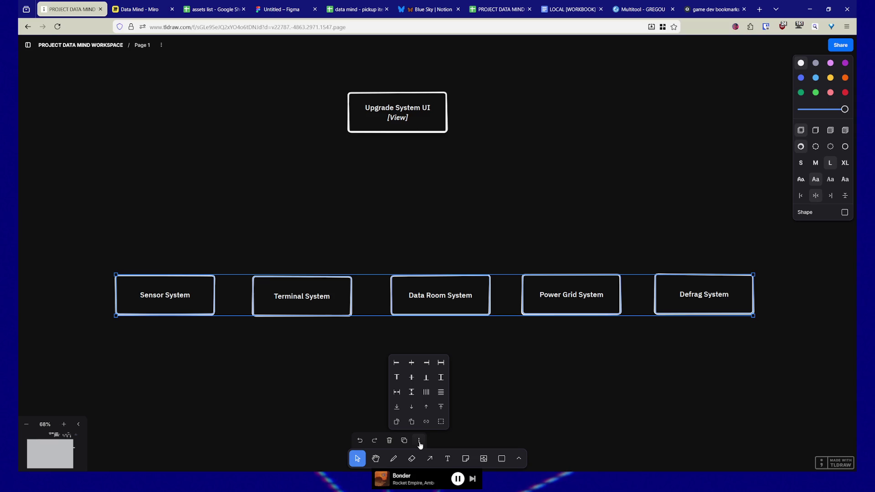
pyautogui.click(412, 377)
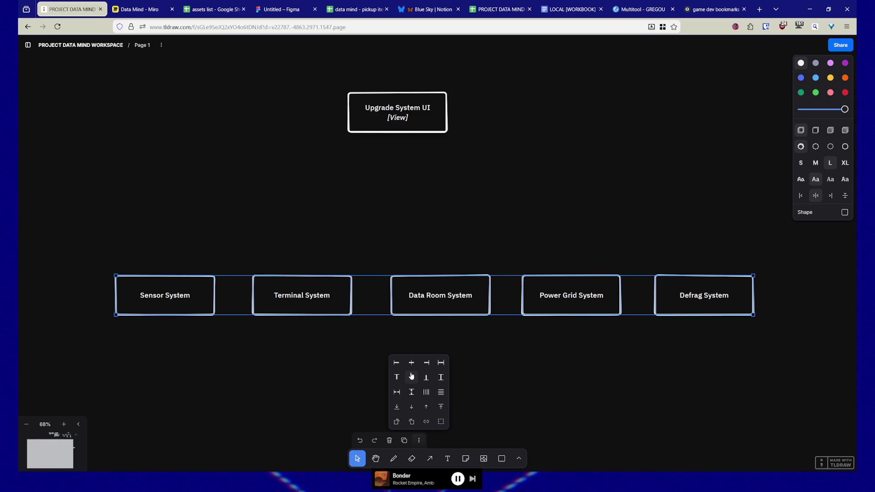
pyautogui.click(428, 394)
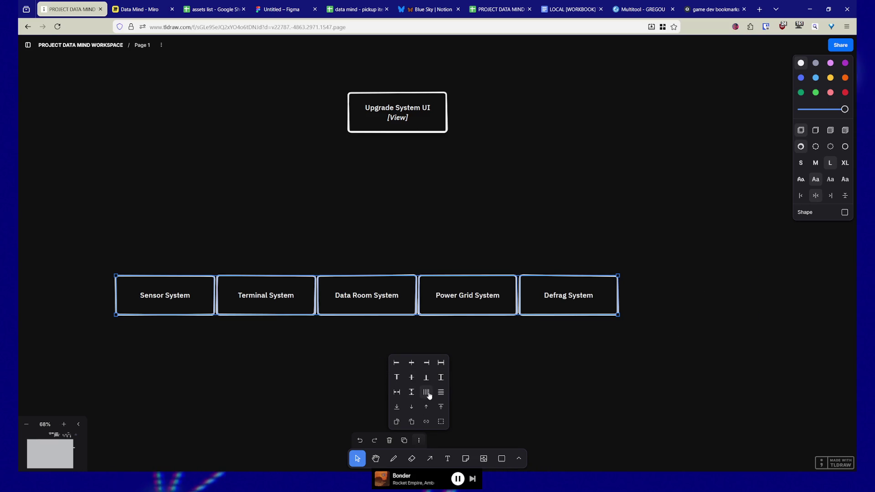
pyautogui.click(94, 237)
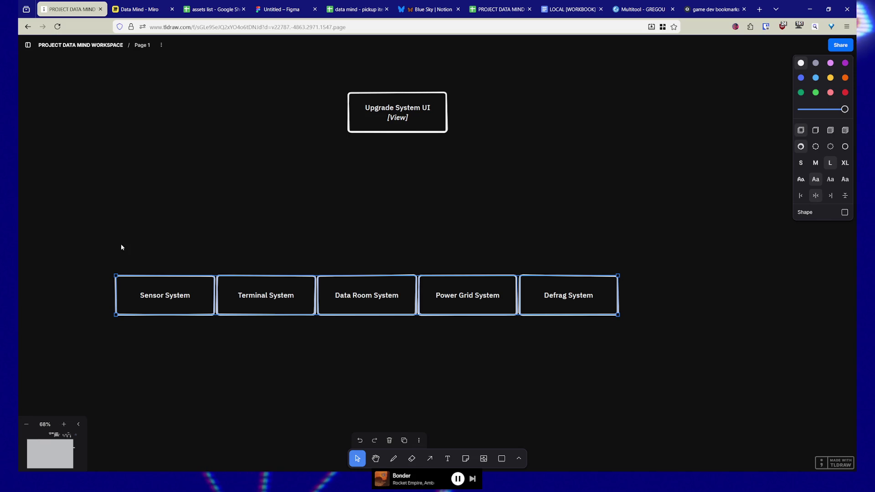
# - Move the packed row of boxes directly beneath the Upgrade System UI box, then reselect it
pyautogui.moveTo(117, 225); pyautogui.dragTo(660, 379)
pyautogui.moveTo(449, 298)
pyautogui.mouseDown()
pyautogui.moveTo(529, 302)
pyautogui.moveTo(485, 287)
pyautogui.mouseUp()
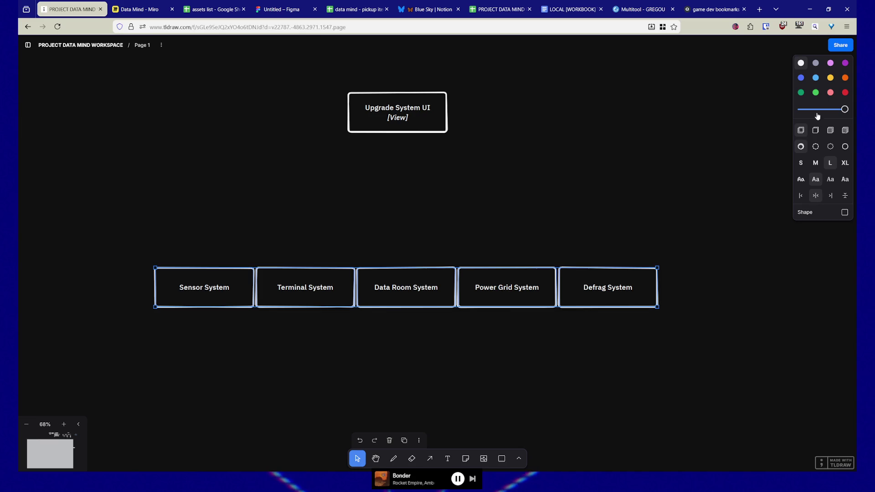
pyautogui.click(351, 213)
pyautogui.rightClick(352, 213)
pyautogui.press('Escape')
pyautogui.scroll(-1, 484, 175)
pyautogui.scroll(2, 485, 175)
pyautogui.moveTo(103, 252)
pyautogui.mouseDown()
pyautogui.moveTo(734, 346)
pyautogui.moveTo(743, 356)
pyautogui.mouseUp()
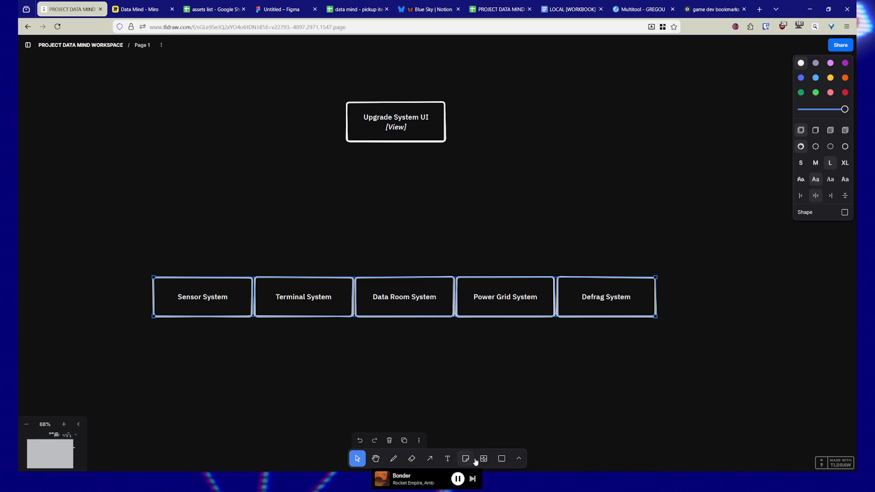
# - Draw a yellow-outlined square below Upgrade System UI labelled 'Receive info & display it'
pyautogui.click(501, 459)
pyautogui.moveTo(410, 179); pyautogui.dragTo(357, 182)
pyautogui.click(815, 62)
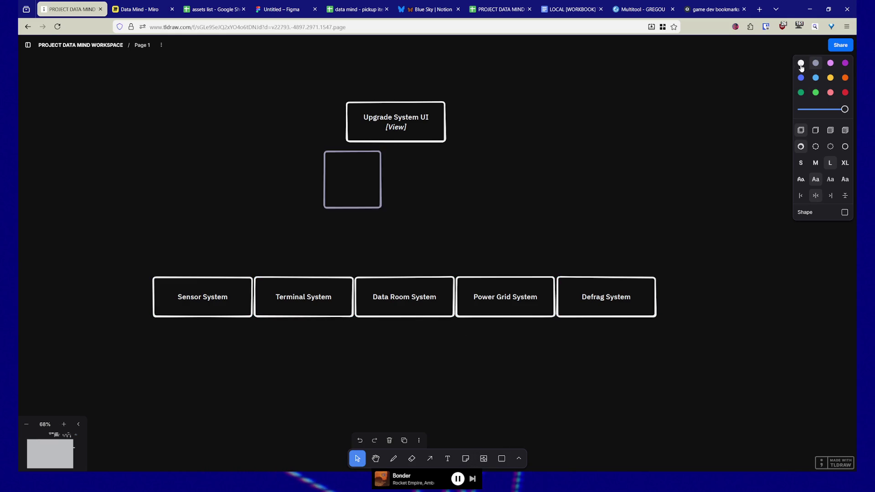
pyautogui.click(830, 77)
pyautogui.click(389, 172)
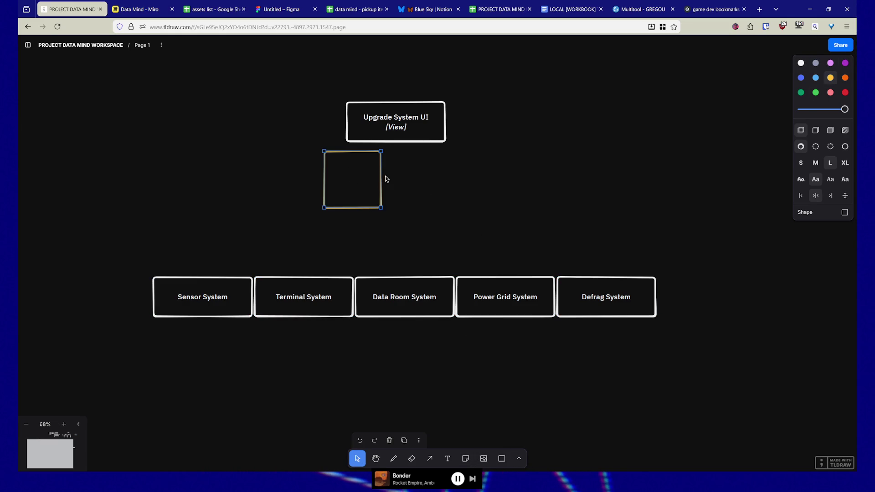
pyautogui.doubleClick(355, 184)
pyautogui.write('Receive info')
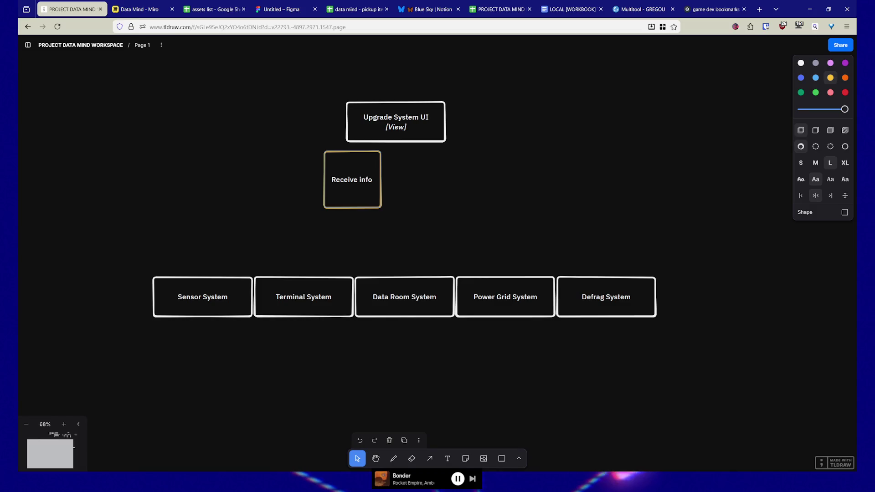
pyautogui.write(' & display it')
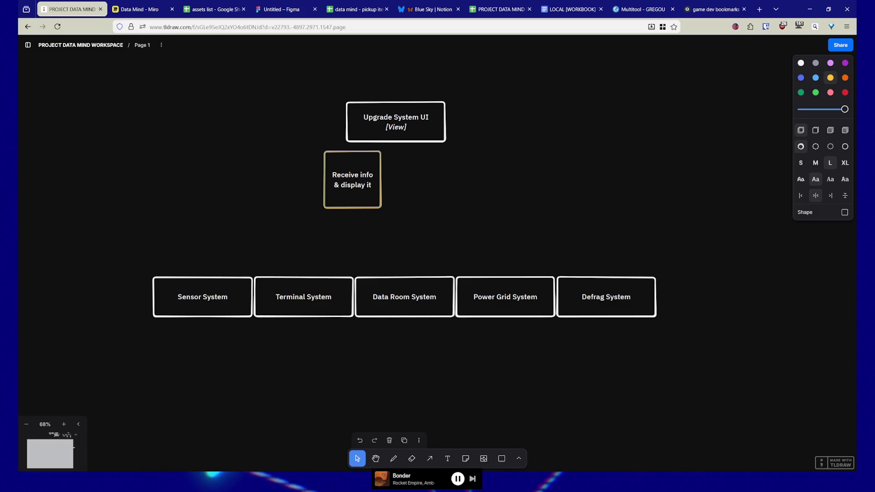
pyautogui.click(437, 199)
# - Duplicate the square to its right and relabel the copy 'Send upgrade events'
pyautogui.moveTo(351, 185); pyautogui.dragTo(431, 181)
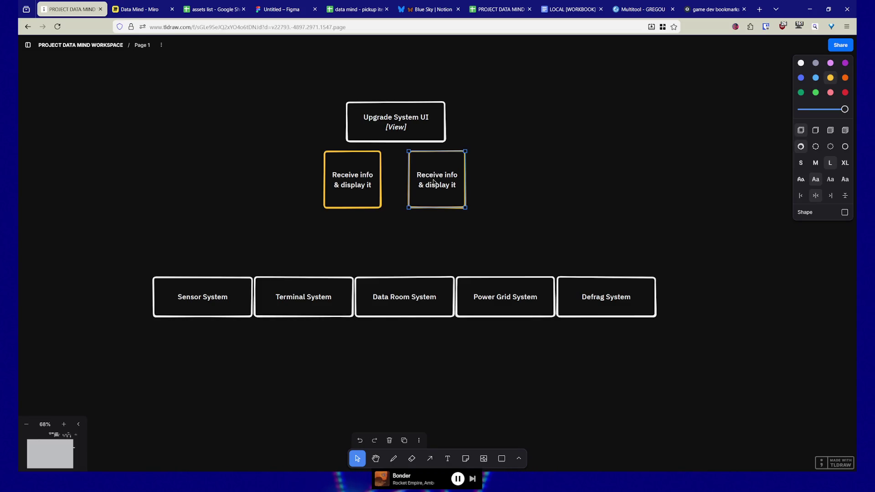
pyautogui.doubleClick(433, 178)
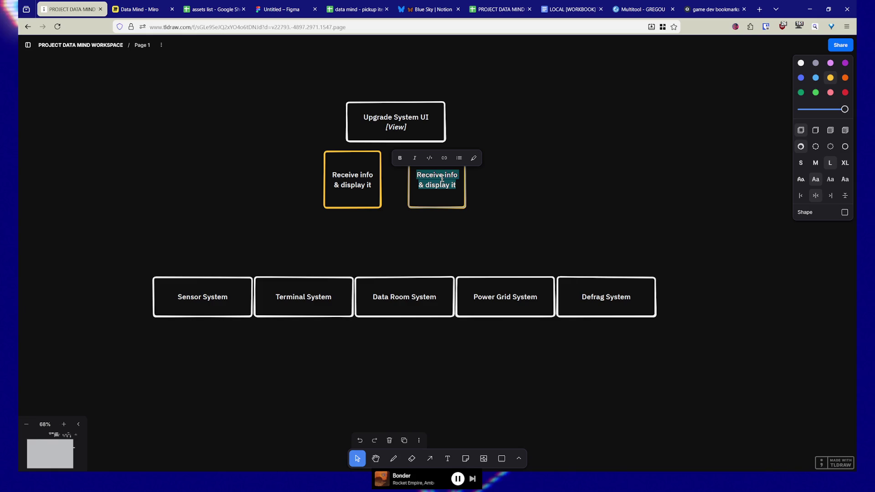
pyautogui.write('Send upgrade events')
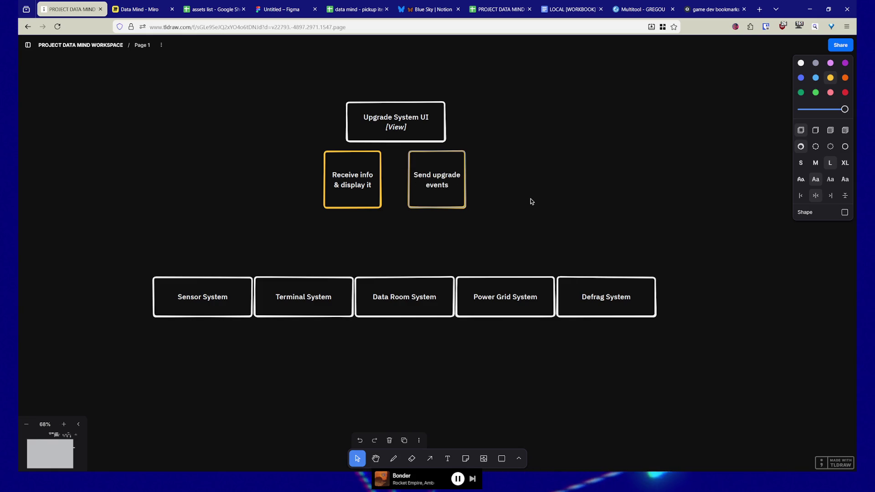
pyautogui.click(530, 201)
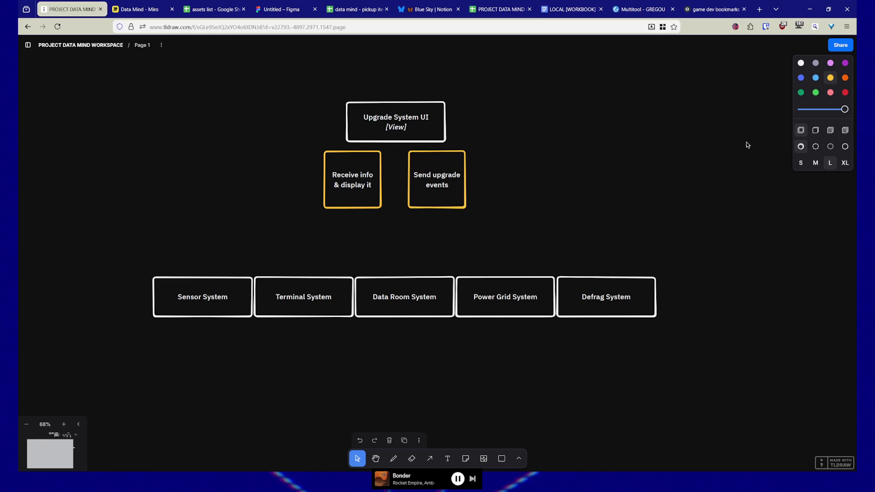
pyautogui.click(431, 459)
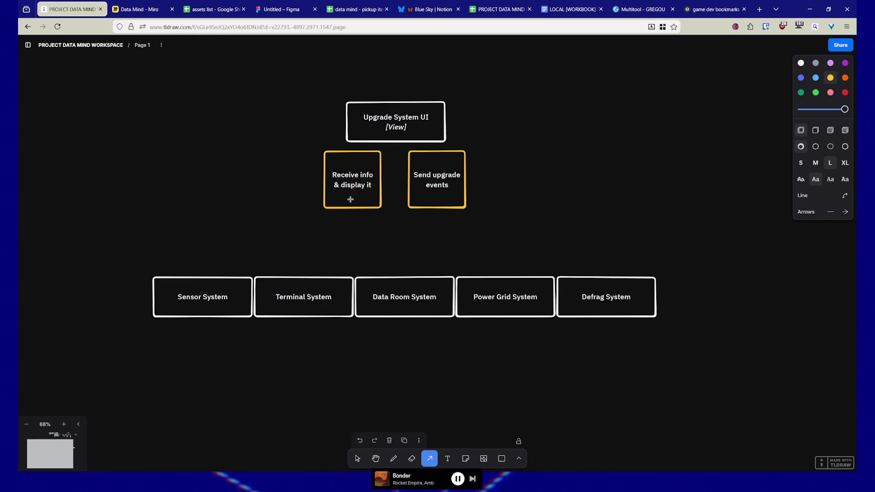
# - Draw one arrow up into the Upgrade System UI box and one leading down-right from it
pyautogui.moveTo(339, 149); pyautogui.dragTo(346, 143)
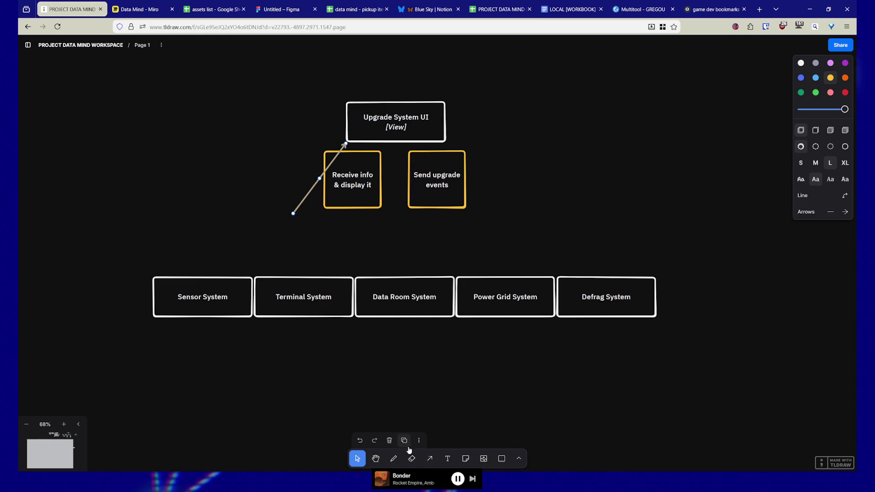
pyautogui.click(429, 458)
pyautogui.moveTo(447, 143); pyautogui.dragTo(501, 219)
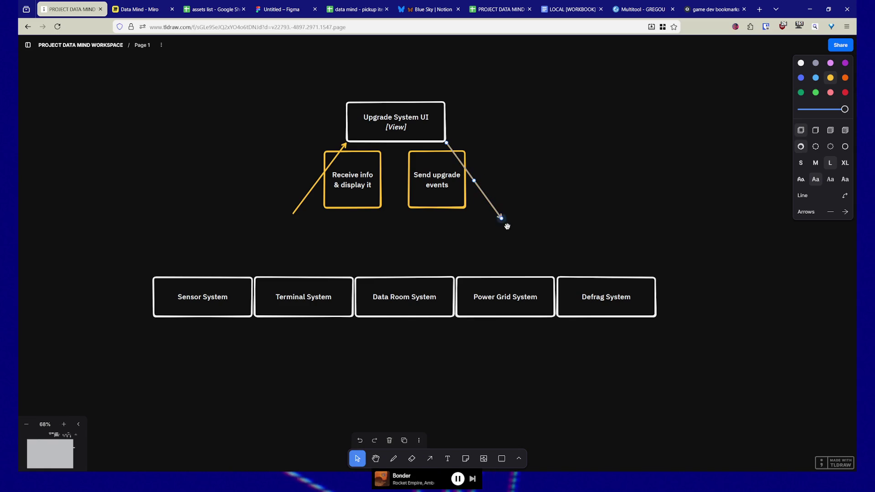
pyautogui.click(727, 431)
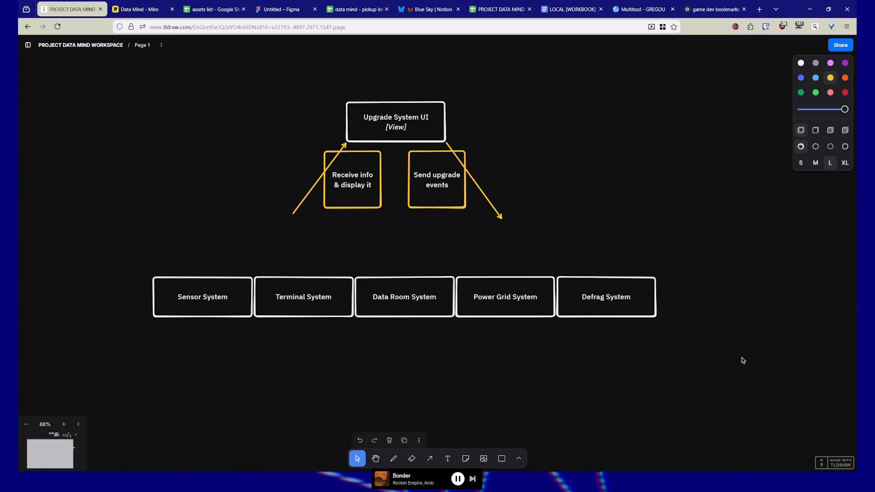
# - Make both arrows white, then select the five system boxes
pyautogui.click(499, 215)
pyautogui.click(801, 63)
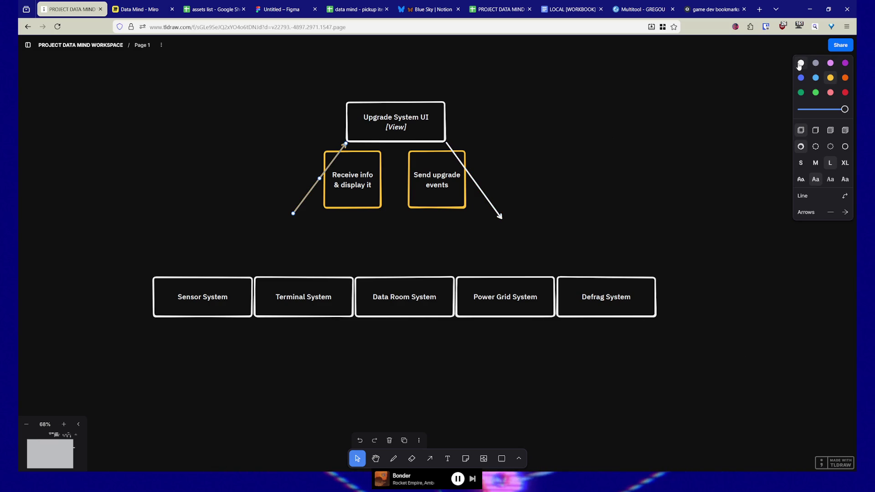
pyautogui.click(589, 160)
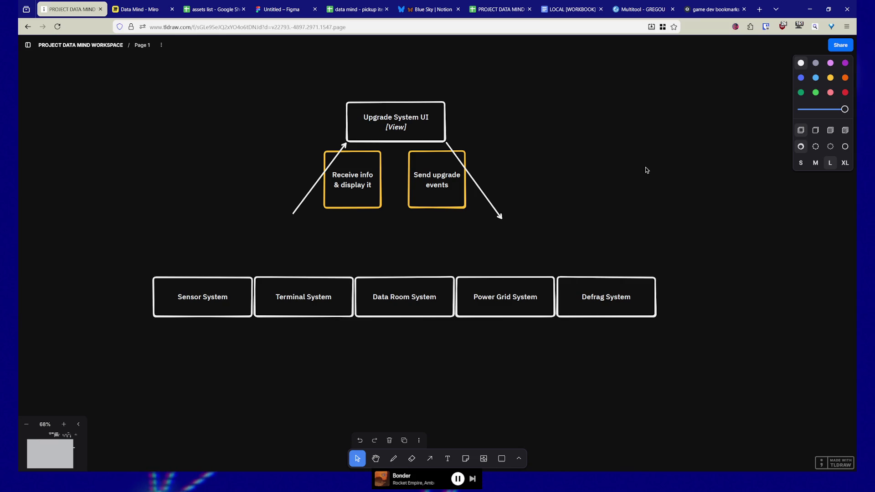
pyautogui.moveTo(186, 320); pyautogui.dragTo(725, 255)
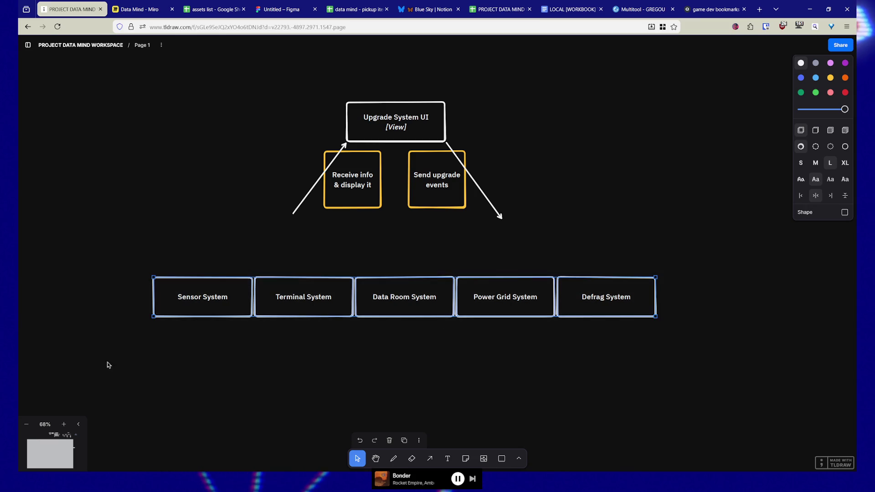
pyautogui.click(164, 353)
pyautogui.moveTo(386, 281); pyautogui.dragTo(741, 239)
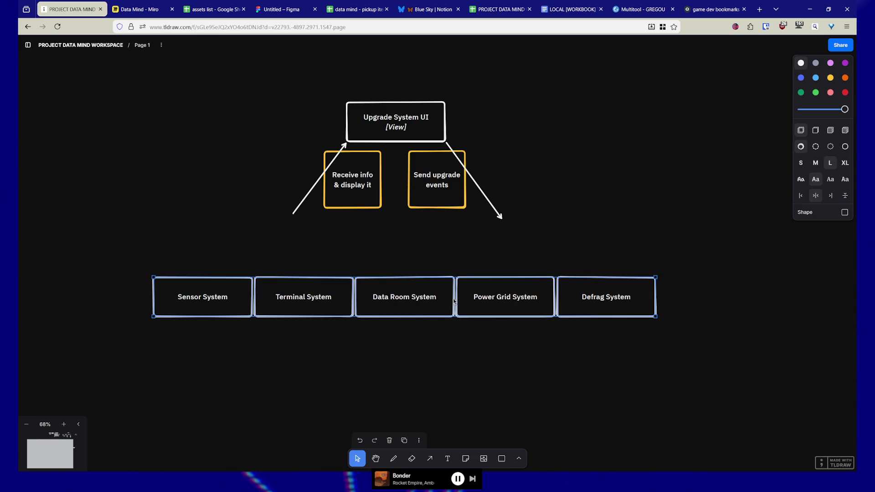
pyautogui.moveTo(103, 336); pyautogui.dragTo(714, 269)
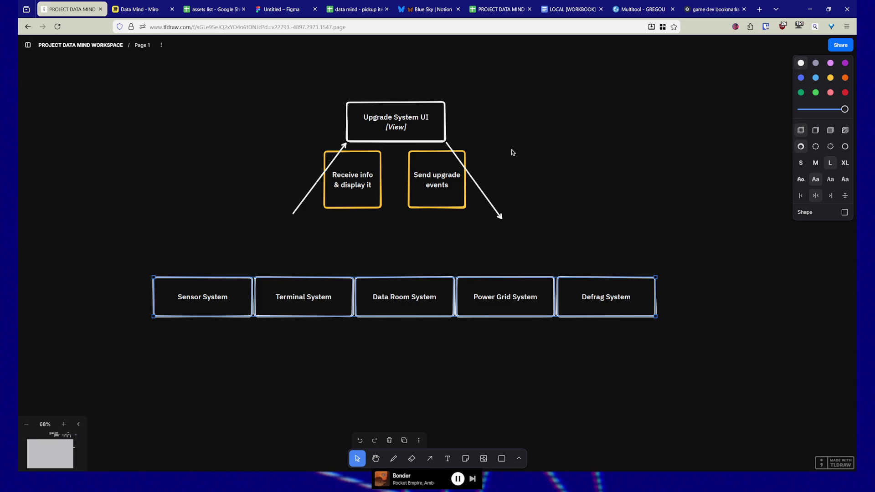
pyautogui.click(538, 178)
pyautogui.rightClick(573, 177)
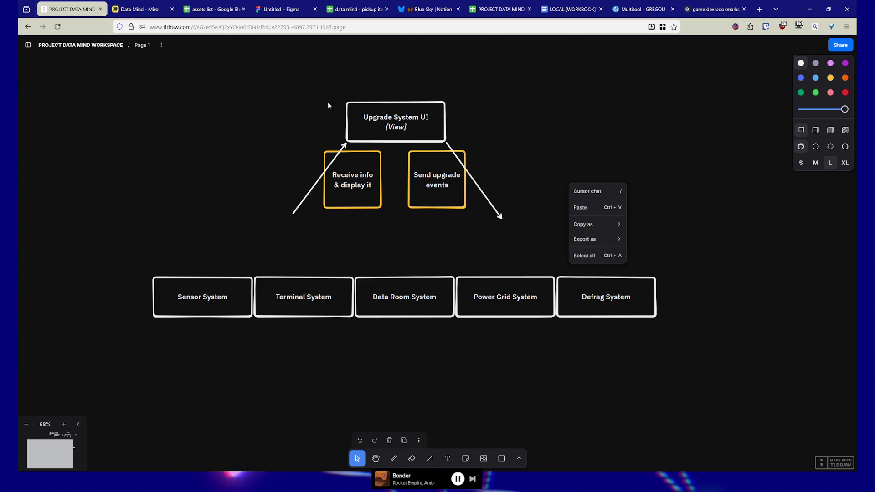
pyautogui.moveTo(328, 111); pyautogui.dragTo(463, 124)
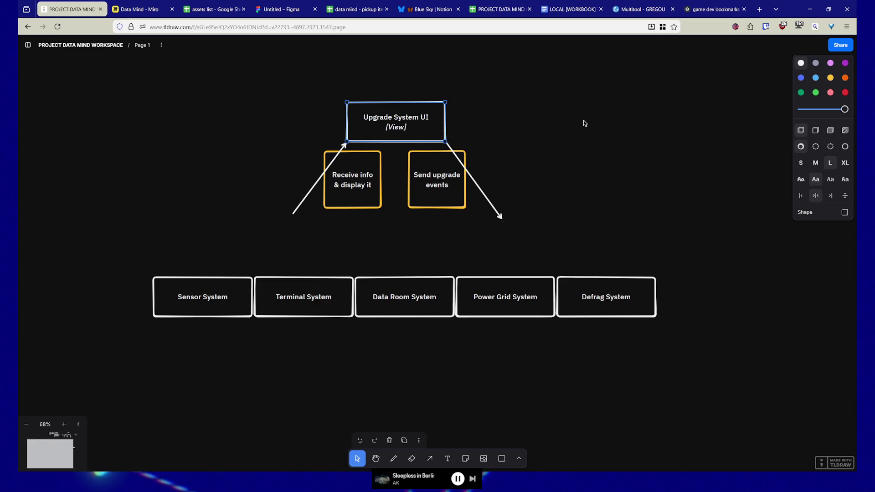
pyautogui.moveTo(102, 258); pyautogui.dragTo(688, 330)
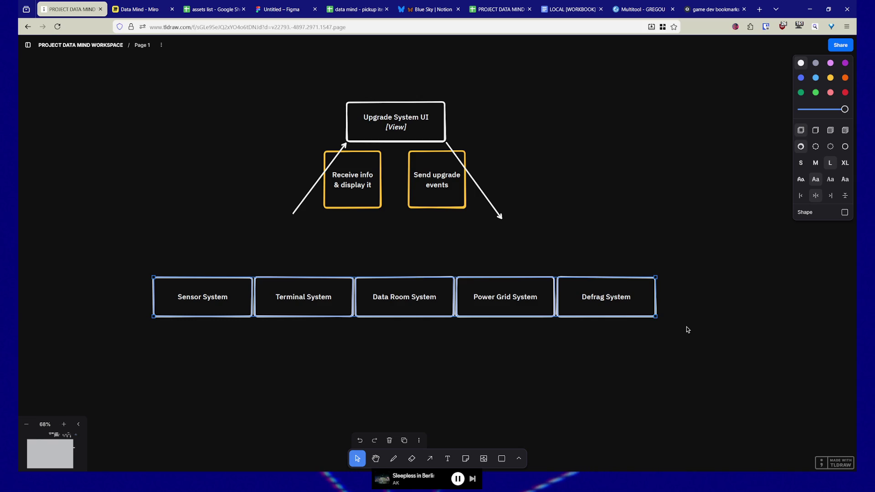
# - Marquee-select all five system boxes together, then deselect them
pyautogui.moveTo(75, 249)
pyautogui.mouseDown()
pyautogui.moveTo(557, 335)
pyautogui.moveTo(673, 339)
pyautogui.mouseUp()
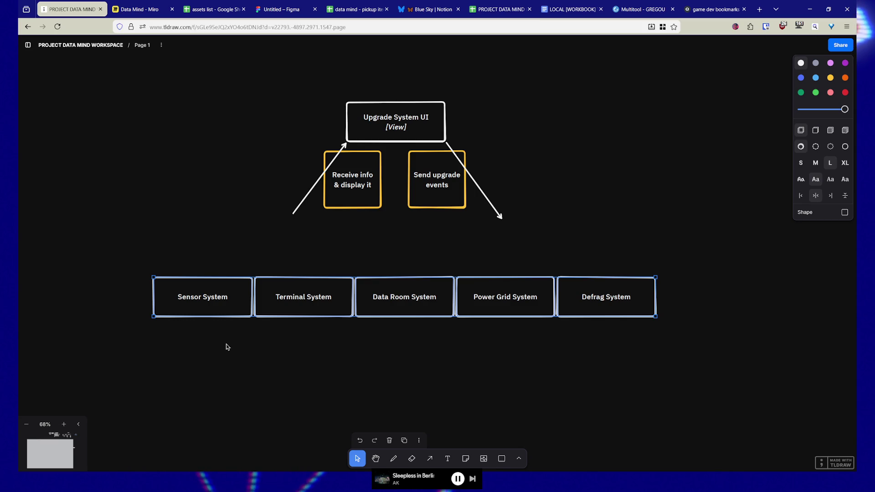
pyautogui.click(260, 344)
pyautogui.write('Upgrad')
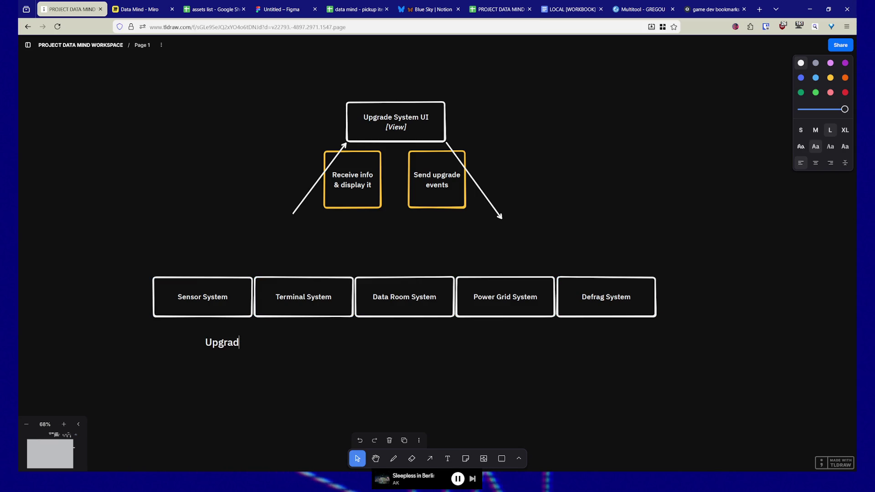
# - Type the 'Upgrades as:' list with bullets Upgrade name, Icon, Description and Cost
pyautogui.write('es as:')
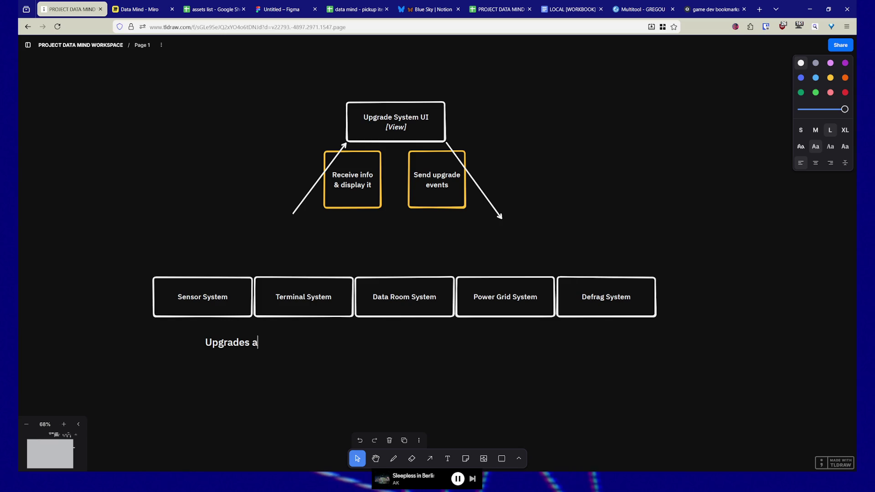
pyautogui.press('Return')
pyautogui.write('- Upgrad')
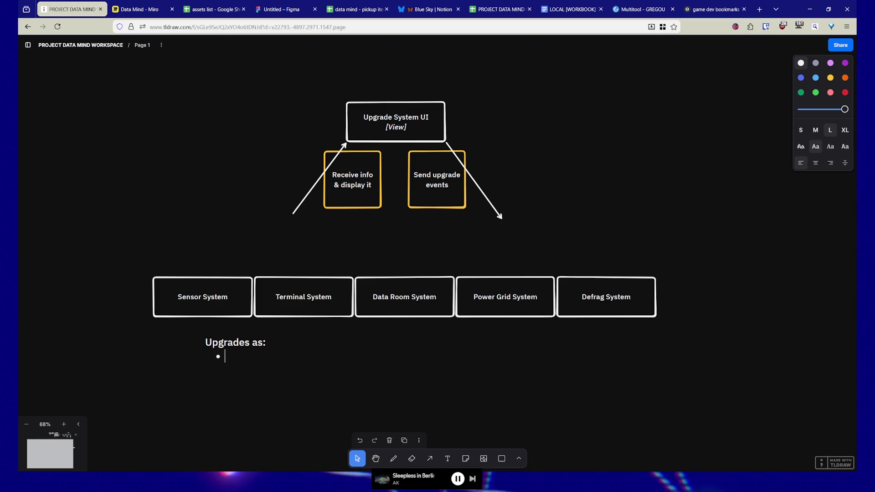
pyautogui.write('e name')
pyautogui.press('Return')
pyautogui.write('-')
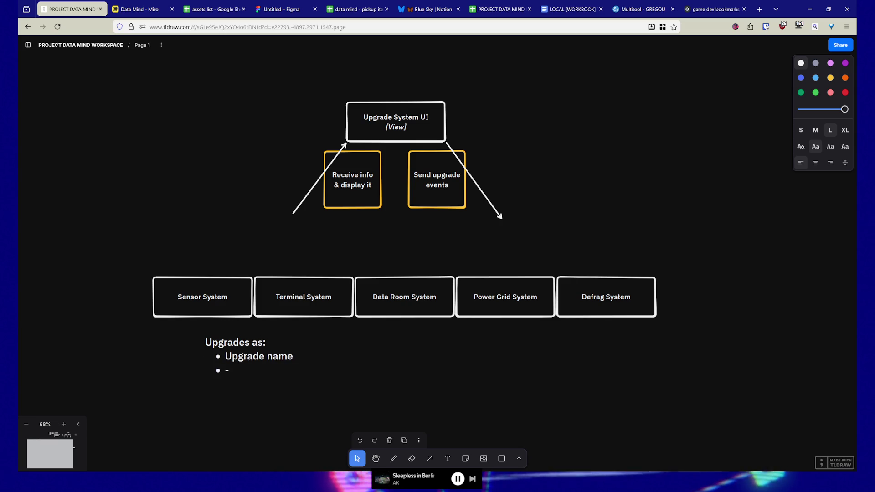
pyautogui.write('Icon')
pyautogui.press('Return')
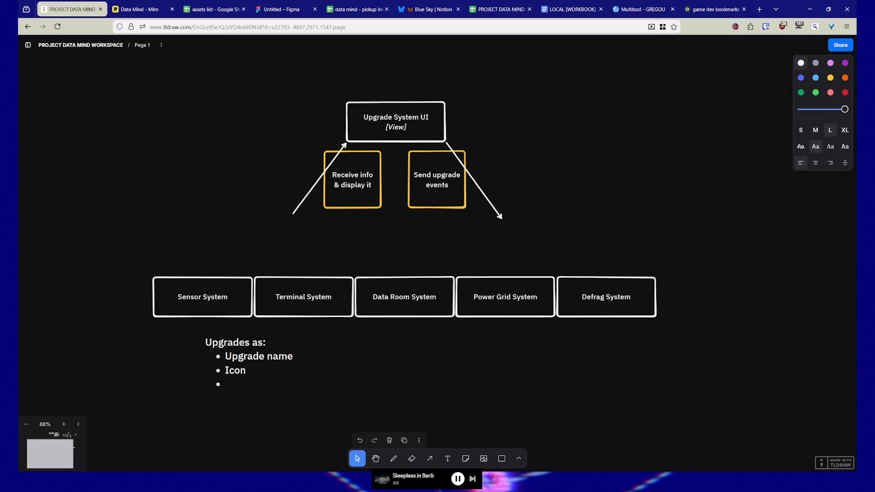
pyautogui.write('Desc')
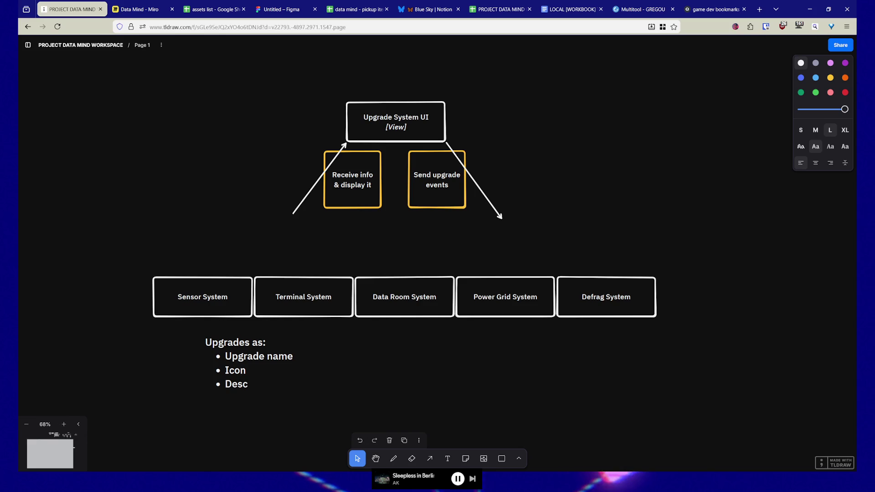
pyautogui.write('ription • Cost')
pyautogui.press('Escape')
# - Set the list to medium size and place it just under Sensor System
pyautogui.moveTo(244, 387); pyautogui.dragTo(198, 380)
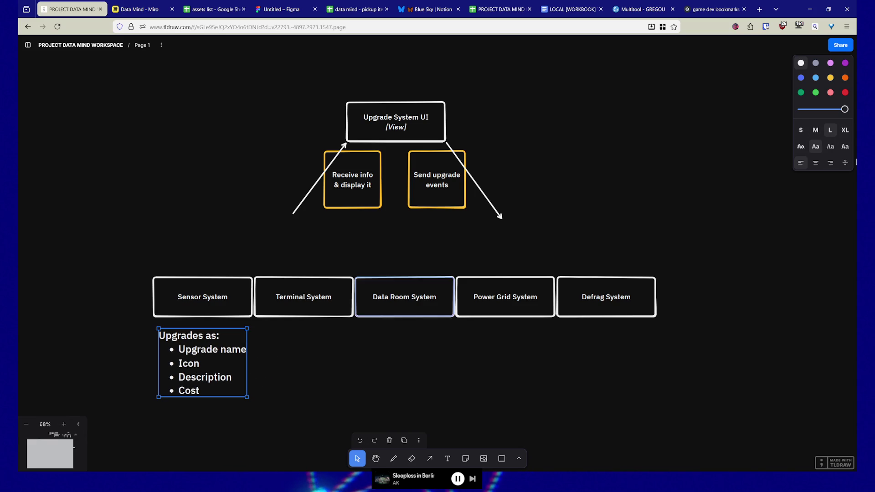
pyautogui.click(816, 130)
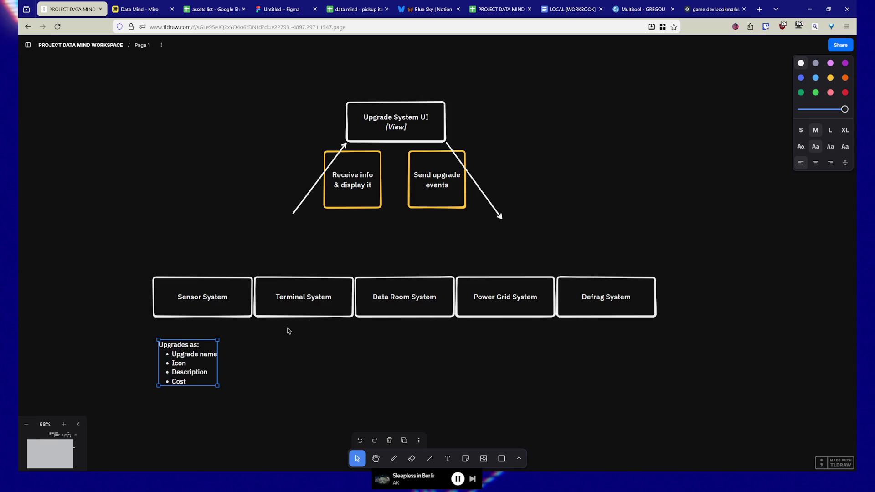
pyautogui.moveTo(169, 376); pyautogui.dragTo(183, 359)
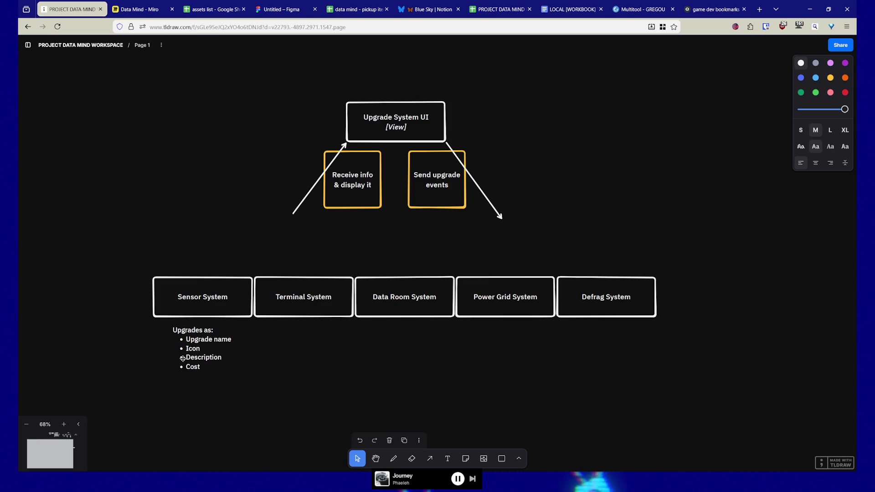
# - Paste copies of the list under Terminal, Data Room, Power Grid and Defrag System
pyautogui.hotkey('ctrl', 'c')
pyautogui.hotkey('ctrl', 'v')
pyautogui.moveTo(288, 354); pyautogui.dragTo(290, 354)
pyautogui.hotkey('ctrl', 'v')
pyautogui.moveTo(391, 353); pyautogui.dragTo(393, 356)
pyautogui.hotkey('ctrl', 'v')
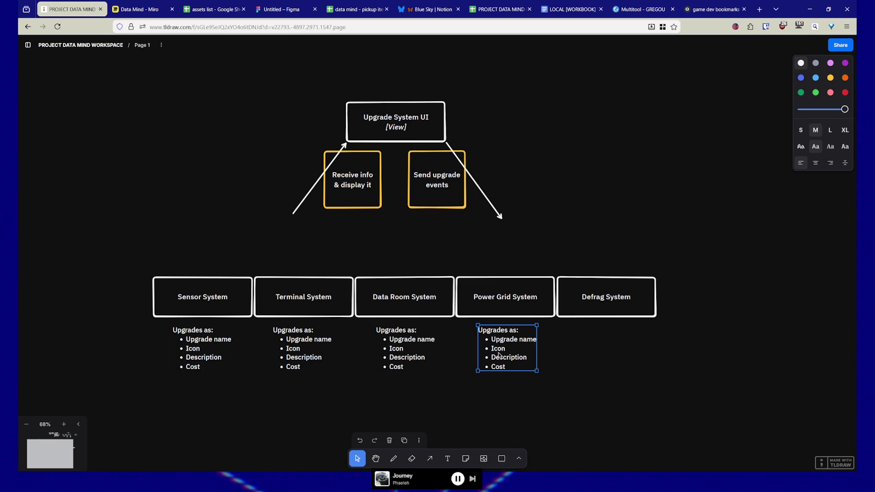
pyautogui.hotkey('ctrl', 'v')
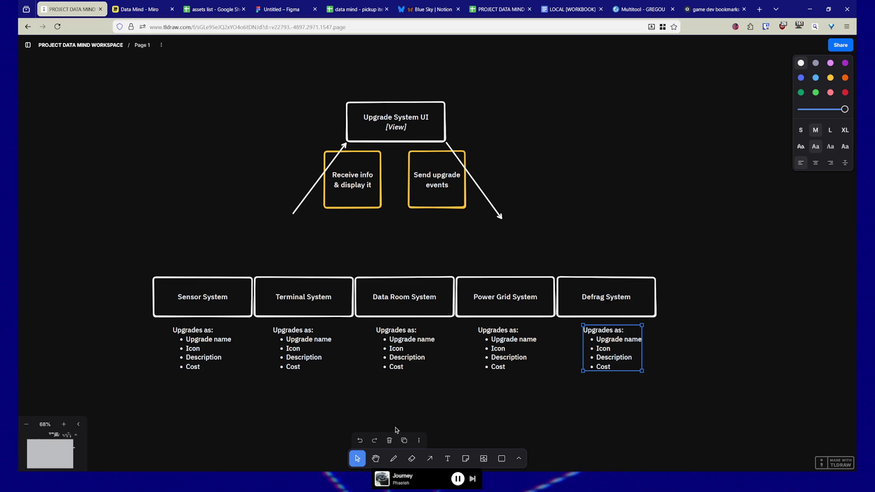
pyautogui.click(347, 394)
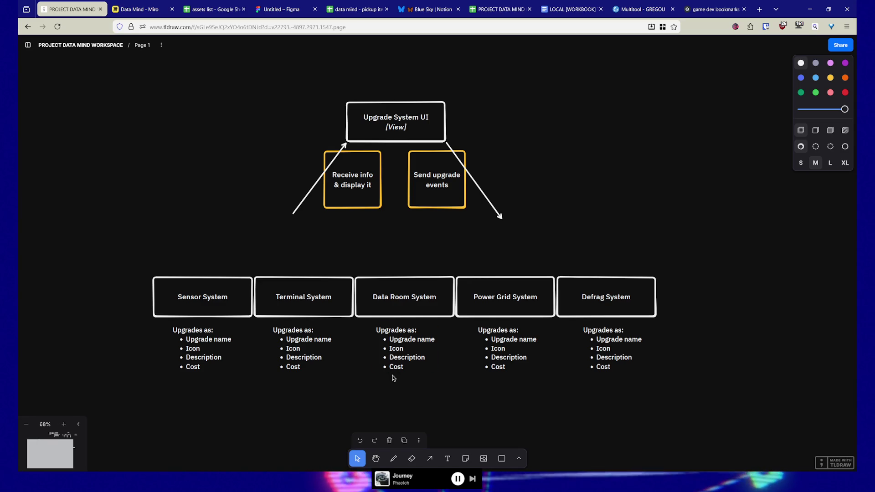
pyautogui.moveTo(263, 248)
pyautogui.mouseDown()
pyautogui.moveTo(272, 258)
pyautogui.moveTo(264, 193)
pyautogui.mouseUp()
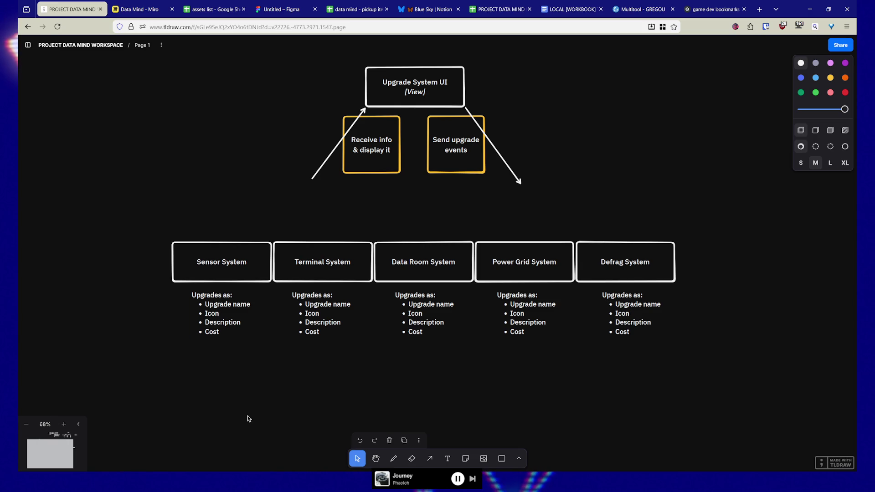
pyautogui.rightClick(354, 376)
pyautogui.click(274, 365)
pyautogui.moveTo(264, 370)
pyautogui.mouseDown()
pyautogui.moveTo(226, 389)
pyautogui.moveTo(244, 387)
pyautogui.mouseUp()
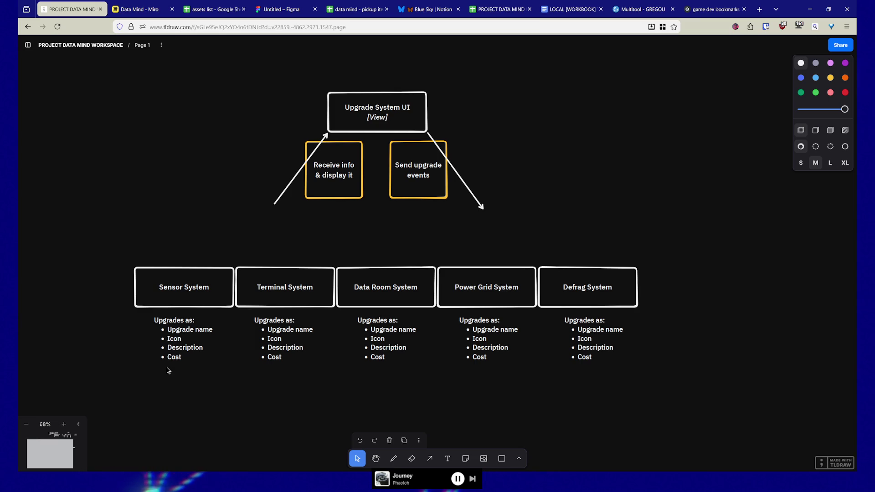
# - Delete the four copied lists and move the Sensor System list to the centre below the row
pyautogui.click(174, 335)
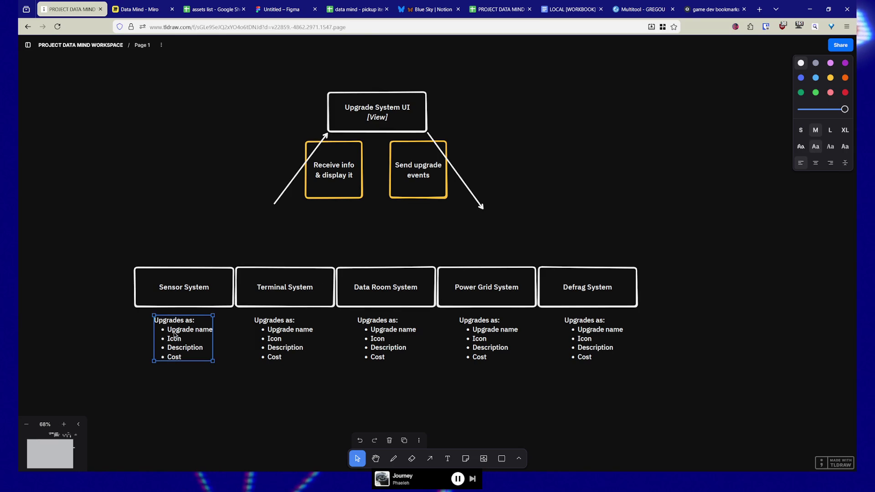
pyautogui.moveTo(189, 378)
pyautogui.mouseDown()
pyautogui.moveTo(162, 303)
pyautogui.moveTo(165, 317)
pyautogui.mouseUp()
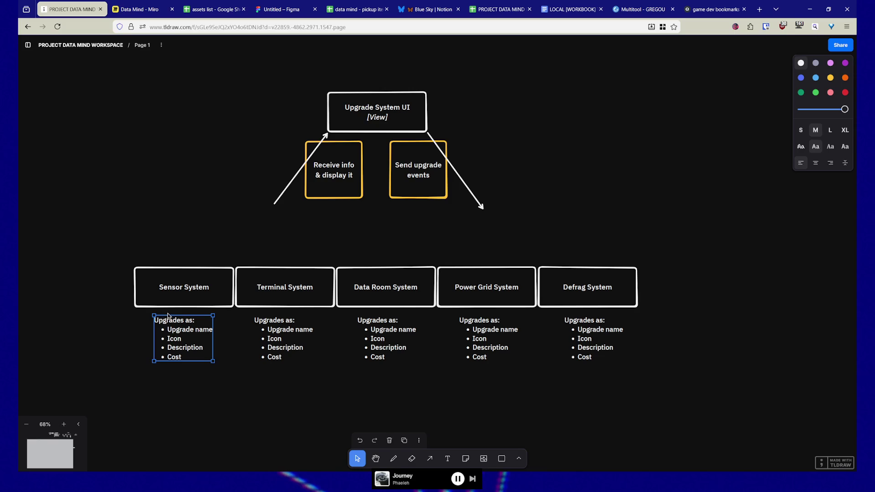
pyautogui.doubleClick(167, 317)
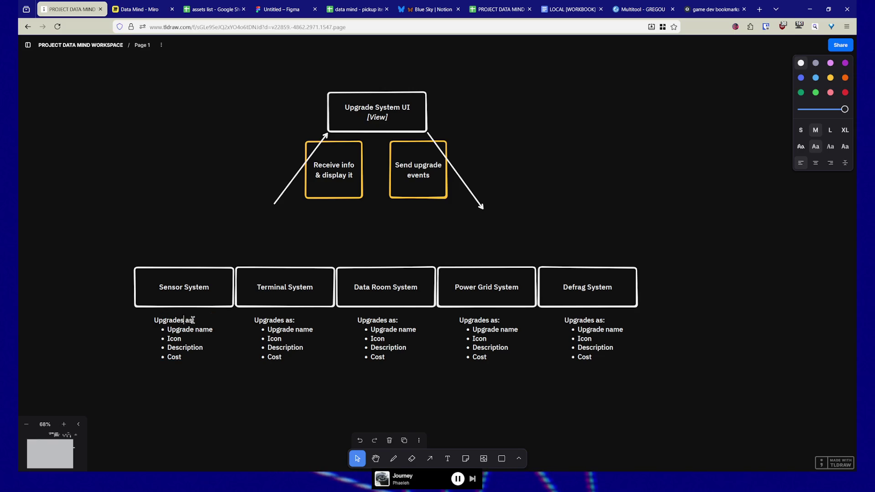
pyautogui.moveTo(605, 392); pyautogui.dragTo(239, 341)
pyautogui.press('Delete')
pyautogui.click(174, 341)
pyautogui.moveTo(173, 341)
pyautogui.mouseDown()
pyautogui.moveTo(205, 357)
pyautogui.moveTo(287, 354)
pyautogui.moveTo(326, 373)
pyautogui.mouseUp()
# - Change the list heading from 'Upgrades as:' to 'Knows for itself what upgrades exist:'
pyautogui.doubleClick(327, 374)
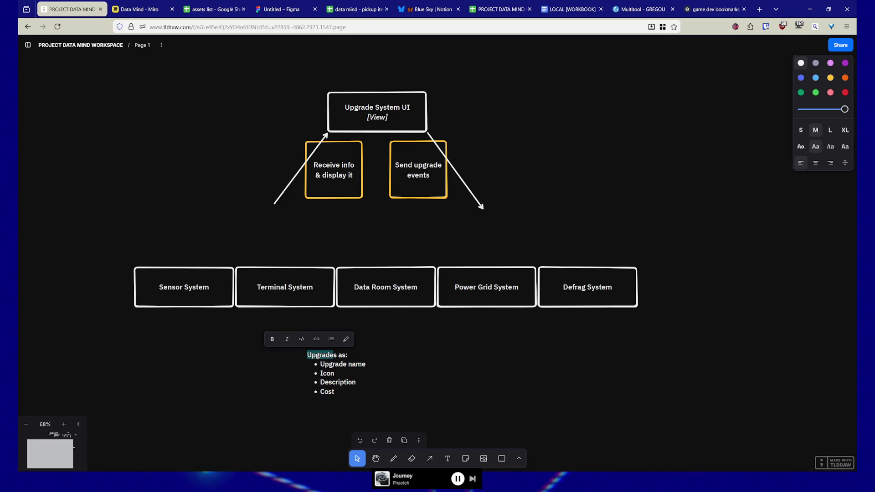
pyautogui.write('Knows for')
pyautogui.hotkey('ctrl', 'shift', 'Right')
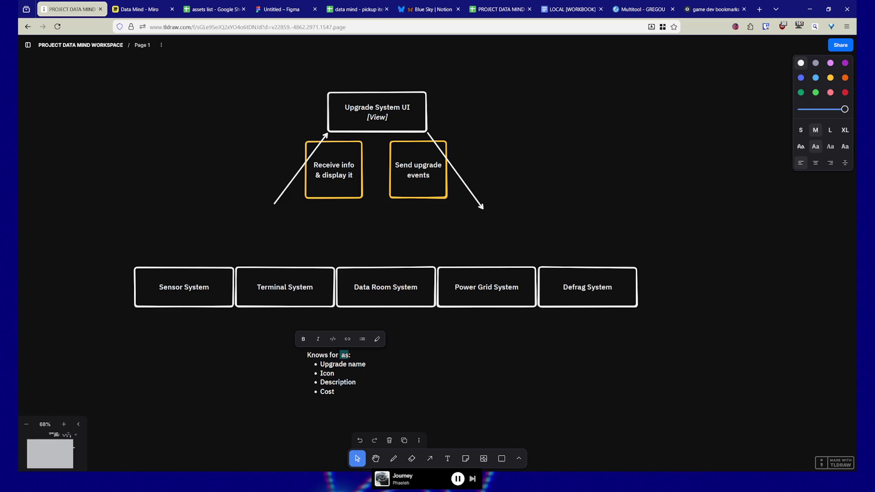
pyautogui.press('BackSpace')
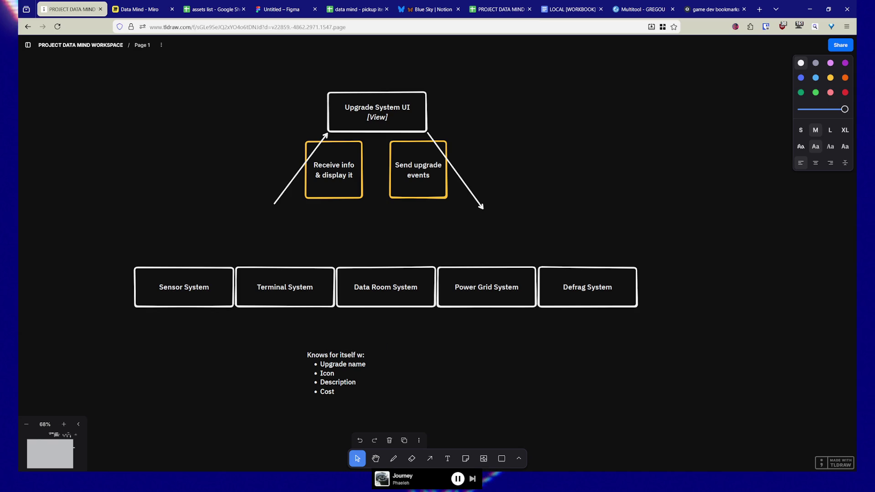
pyautogui.write('pgrades exist')
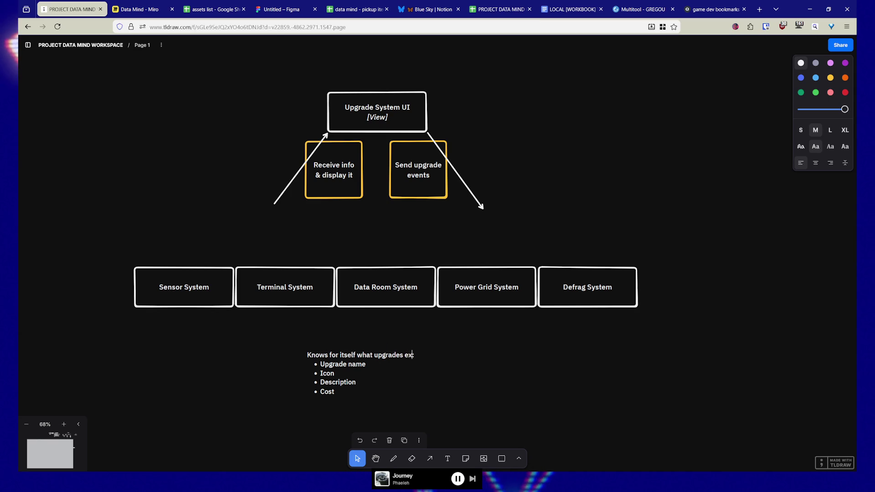
pyautogui.press('Escape')
pyautogui.moveTo(316, 368)
pyautogui.mouseDown()
pyautogui.moveTo(304, 371)
pyautogui.moveTo(343, 359)
pyautogui.mouseUp()
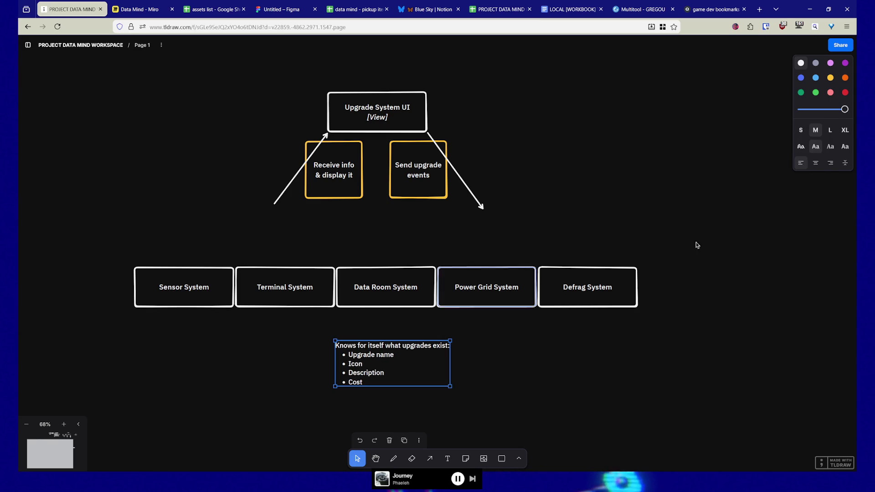
# - Sketch a freehand brace under the five boxes and shift the list further left
pyautogui.click(394, 458)
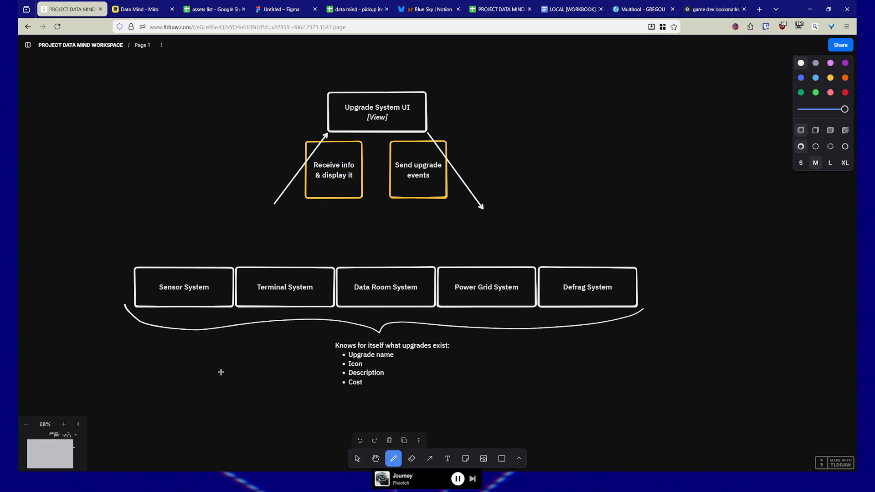
pyautogui.click(358, 460)
pyautogui.moveTo(358, 369)
pyautogui.mouseDown()
pyautogui.moveTo(256, 371)
pyautogui.moveTo(426, 371)
pyautogui.moveTo(421, 357)
pyautogui.moveTo(508, 347)
pyautogui.mouseUp()
# - Duplicate the list and reword the copy to 'Knows what to do when an upgrade event happens'
pyautogui.hotkey('ctrl', 'd')
pyautogui.doubleClick(421, 357)
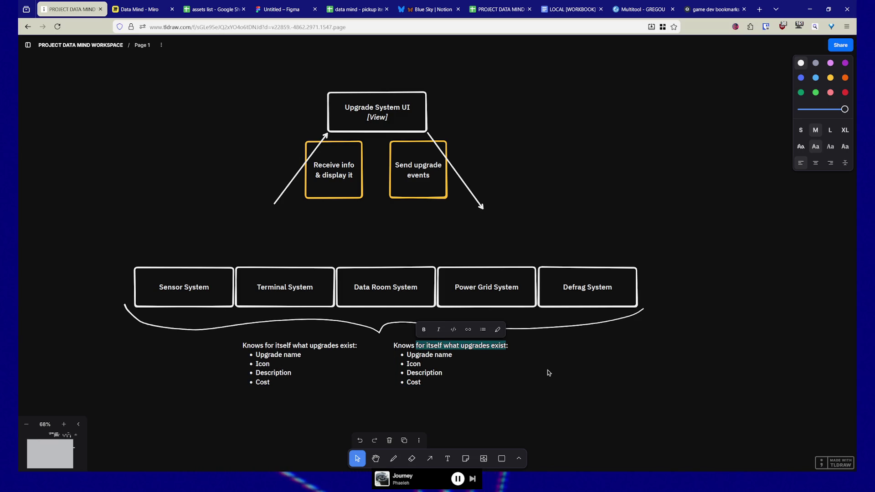
pyautogui.press('BackSpace')
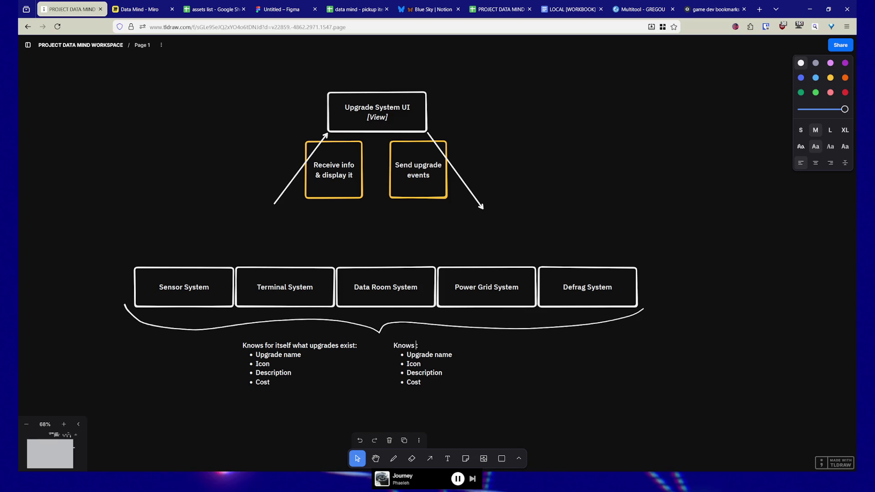
pyautogui.write('what to do when an u')
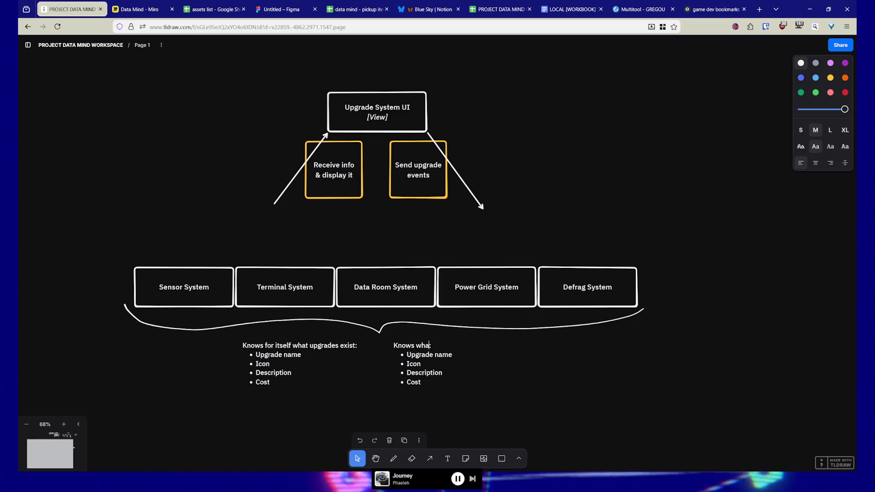
pyautogui.write('pgrade eent')
pyautogui.press('BackSpace')
pyautogui.write('vent happens')
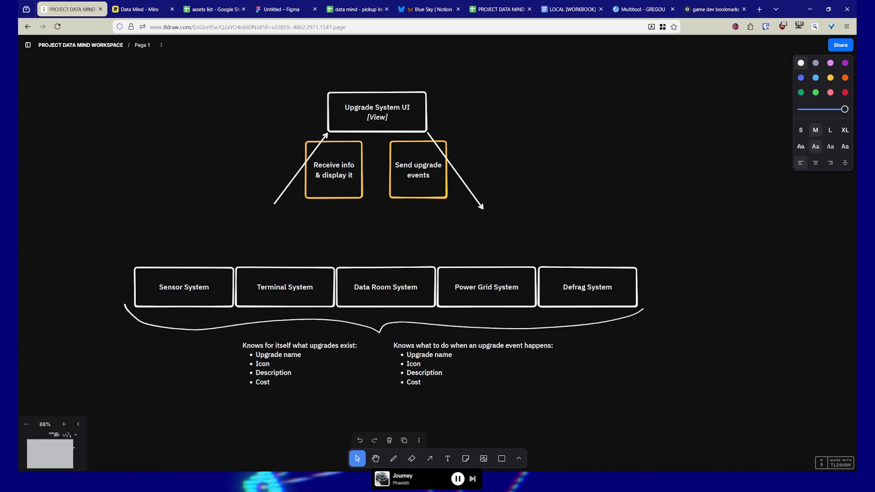
# - Delete the trailing colon and bullet lines, then shift the note slightly right
pyautogui.hotkey('shift', 'Down')
pyautogui.hotkey('shift', 'Down')
pyautogui.hotkey('shift', 'Down')
pyautogui.press('BackSpace')
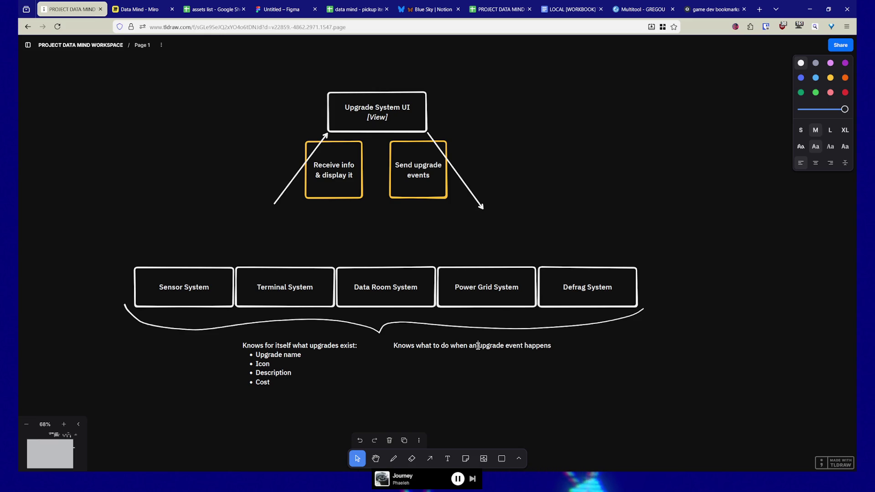
pyautogui.press('Return')
pyautogui.press('Escape')
pyautogui.moveTo(453, 350)
pyautogui.mouseDown()
pyautogui.moveTo(505, 350)
pyautogui.moveTo(479, 351)
pyautogui.mouseUp()
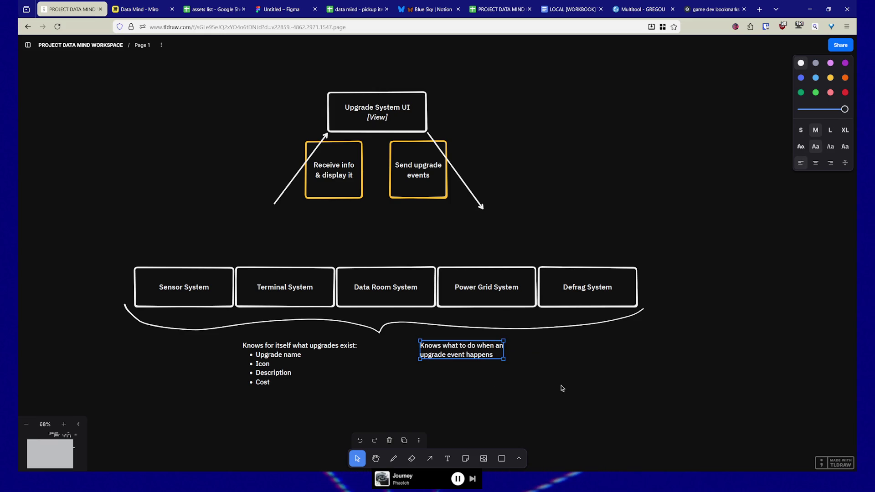
pyautogui.press('Escape')
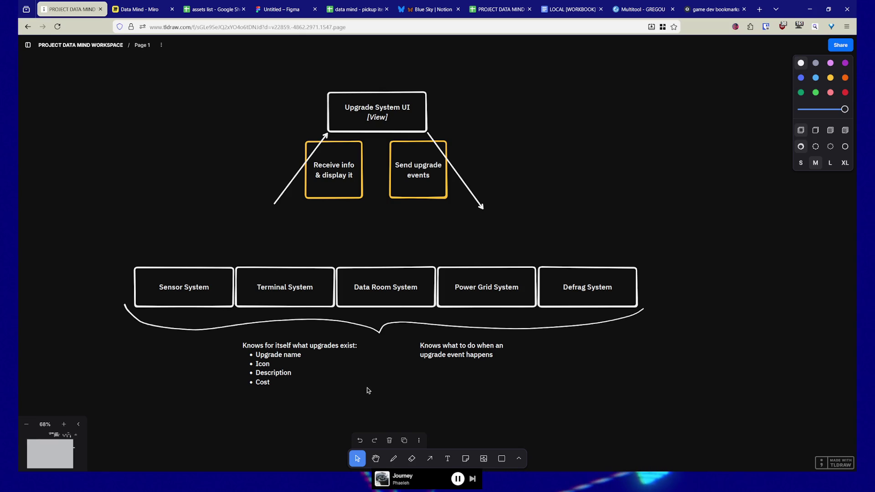
pyautogui.moveTo(403, 381)
pyautogui.mouseDown()
pyautogui.moveTo(448, 348)
pyautogui.moveTo(433, 362)
pyautogui.mouseUp()
# - Move the five system boxes, brace and both notes up just below the arrow tips
pyautogui.moveTo(101, 256)
pyautogui.mouseDown()
pyautogui.moveTo(679, 361)
pyautogui.moveTo(588, 325)
pyautogui.mouseUp()
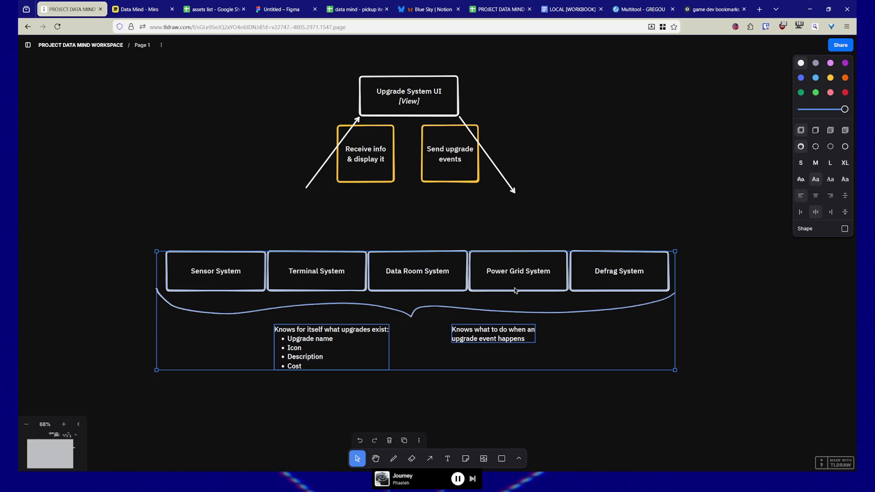
pyautogui.moveTo(509, 273)
pyautogui.mouseDown()
pyautogui.moveTo(504, 246)
pyautogui.moveTo(512, 233)
pyautogui.mouseUp()
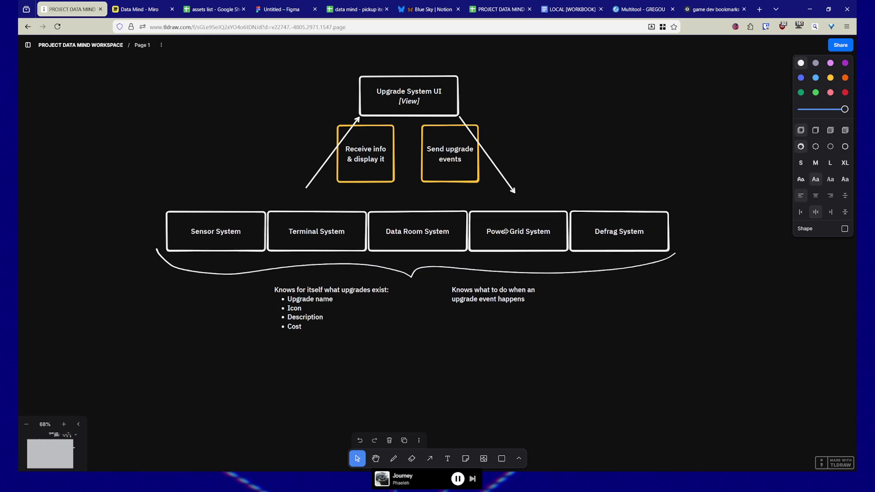
pyautogui.click(590, 371)
pyautogui.rightClick(588, 388)
pyautogui.click(457, 346)
# - Pan around the diagram and check the 'Knows what to do' note
pyautogui.moveTo(516, 353); pyautogui.dragTo(514, 382)
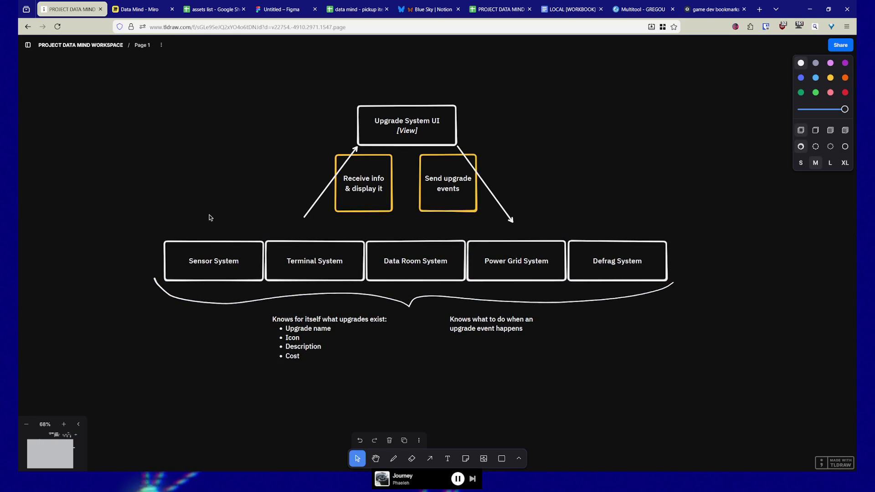
pyautogui.click(502, 325)
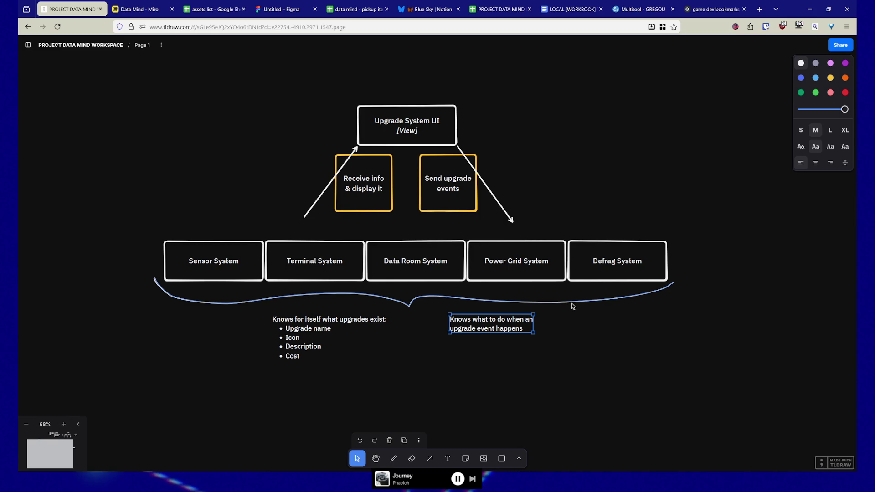
pyautogui.click(523, 392)
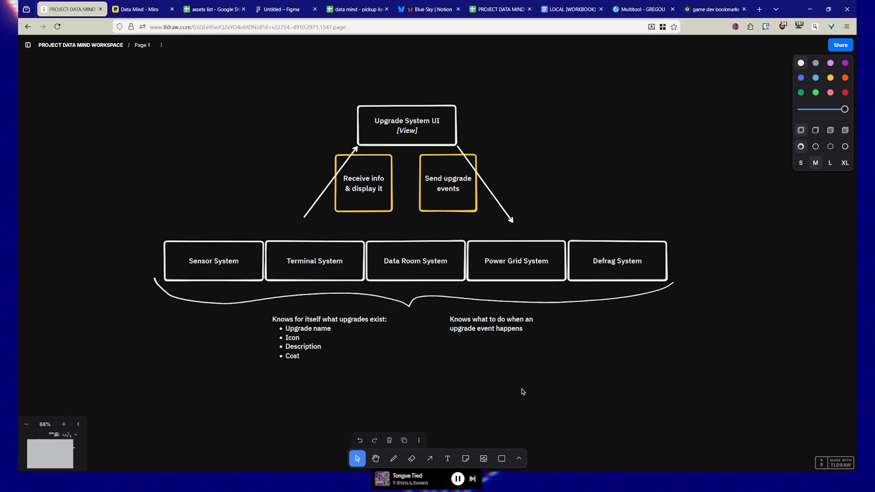
pyautogui.moveTo(434, 358)
pyautogui.mouseDown()
pyautogui.moveTo(421, 389)
pyautogui.moveTo(441, 359)
pyautogui.moveTo(459, 374)
pyautogui.mouseUp()
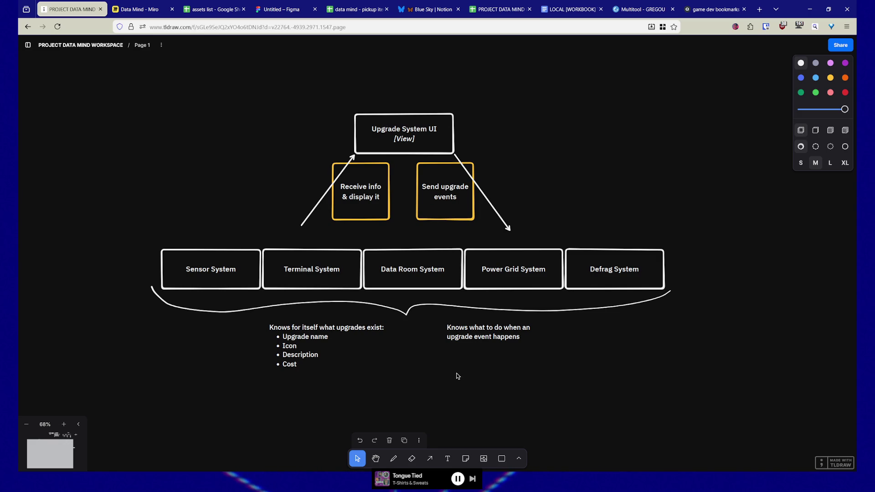
pyautogui.hscroll(2, 457, 377)
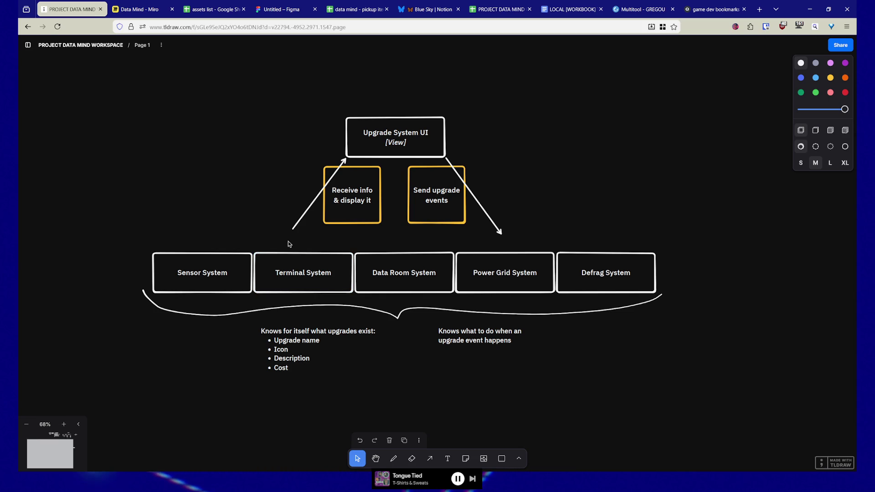
pyautogui.moveTo(434, 413)
pyautogui.mouseDown()
pyautogui.moveTo(445, 367)
pyautogui.moveTo(457, 397)
pyautogui.mouseUp()
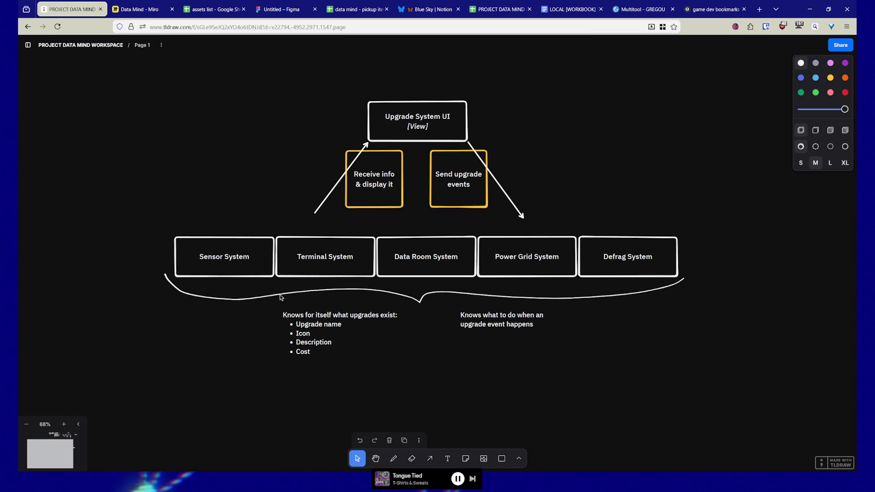
pyautogui.scroll(-1, 688, 324)
pyautogui.scroll(3, 643, 251)
pyautogui.scroll(-1, 603, 164)
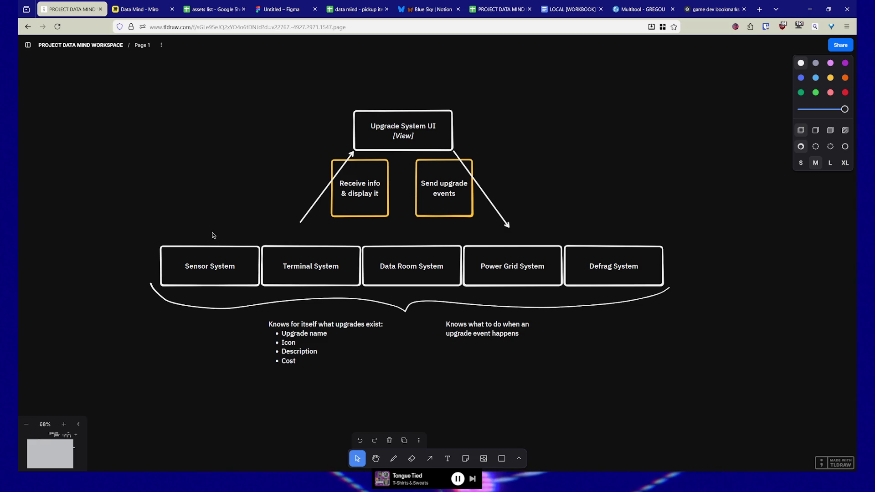
pyautogui.moveTo(110, 244); pyautogui.dragTo(738, 385)
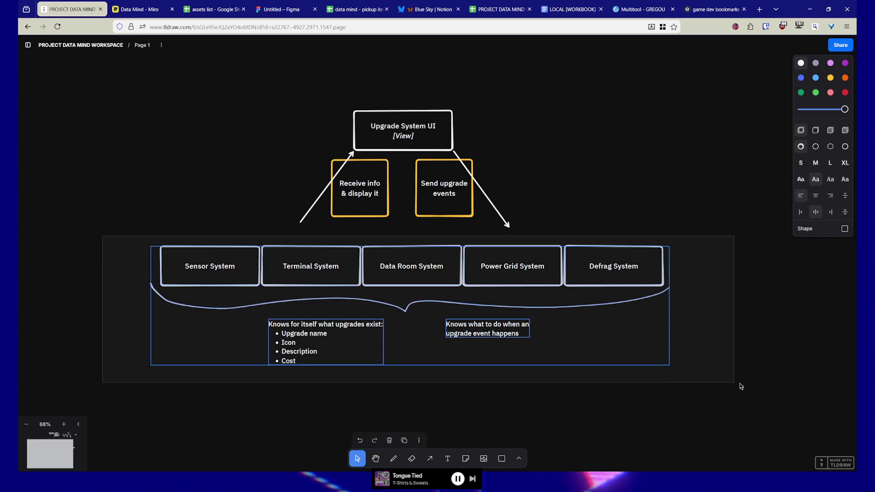
# - Move the system boxes, brace and notes group lower beneath the arrows
pyautogui.moveTo(591, 266); pyautogui.dragTo(591, 325)
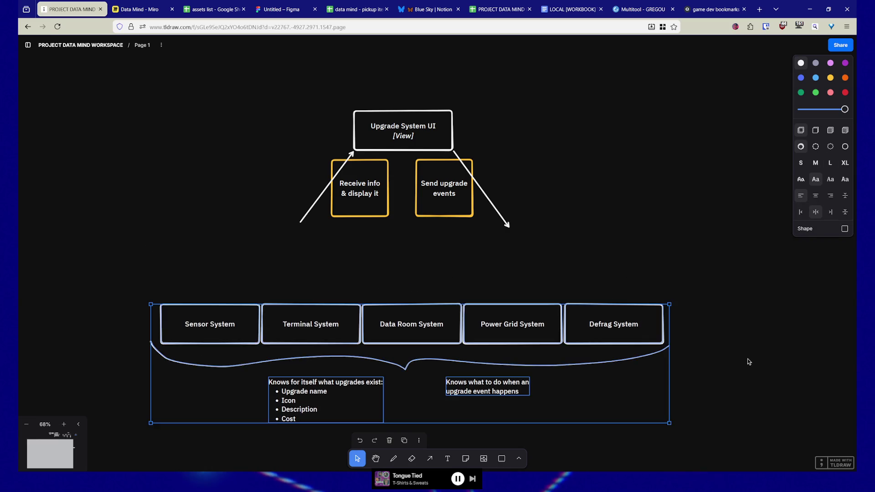
pyautogui.scroll(-3, 746, 331)
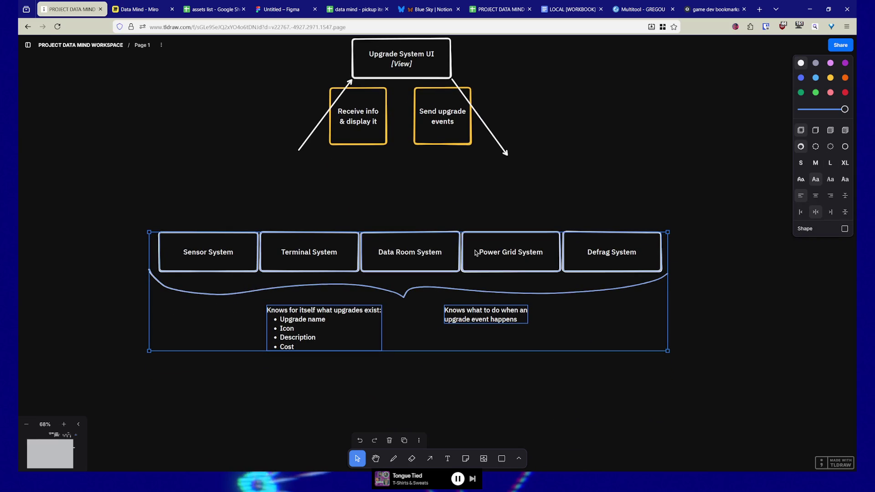
pyautogui.moveTo(483, 259); pyautogui.dragTo(483, 266)
pyautogui.click(337, 199)
# - Duplicate the five system boxes, from Sensor System to Terminal System, into a row above
pyautogui.click(209, 266)
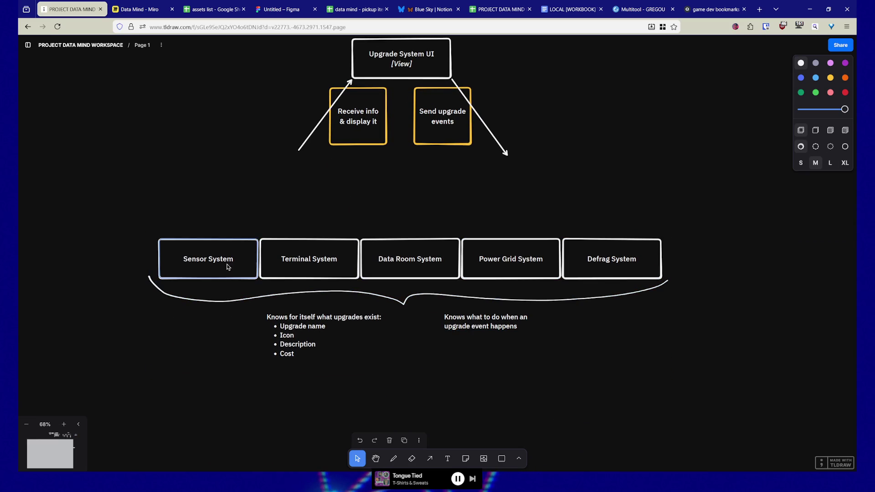
pyautogui.keyDown('shift'); pyautogui.click(309, 262); pyautogui.keyUp('shift')
pyautogui.moveTo(476, 258); pyautogui.dragTo(477, 211)
pyautogui.press('Escape')
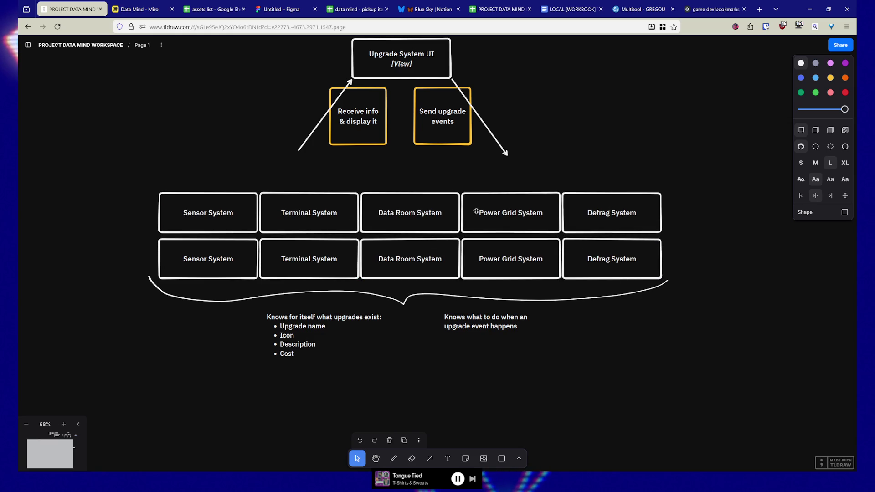
# - Move the original row below the notes, then raise the brace, notes and that row into place
pyautogui.moveTo(104, 243); pyautogui.dragTo(688, 267)
pyautogui.moveTo(541, 248); pyautogui.dragTo(555, 386)
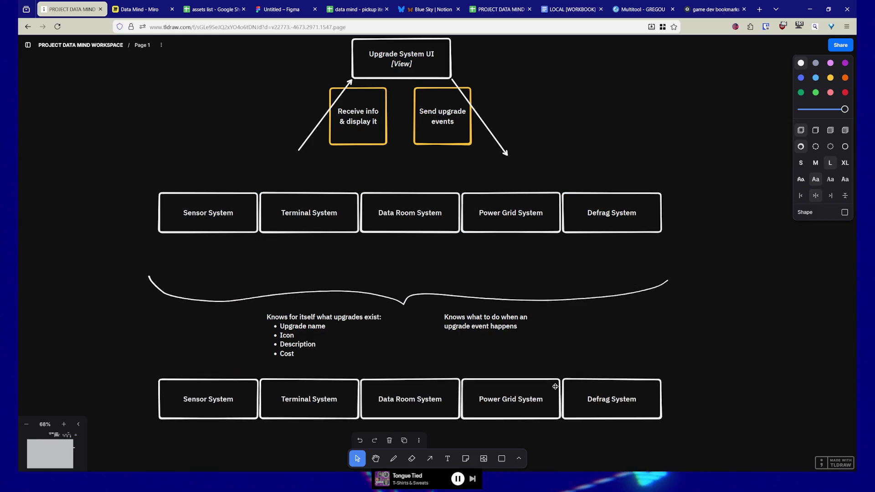
pyautogui.moveTo(711, 416); pyautogui.dragTo(165, 285)
pyautogui.moveTo(416, 396); pyautogui.dragTo(416, 352)
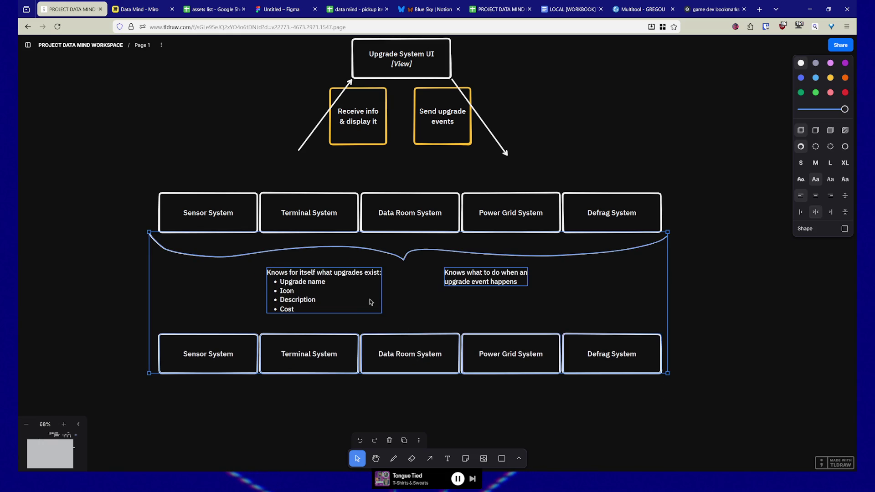